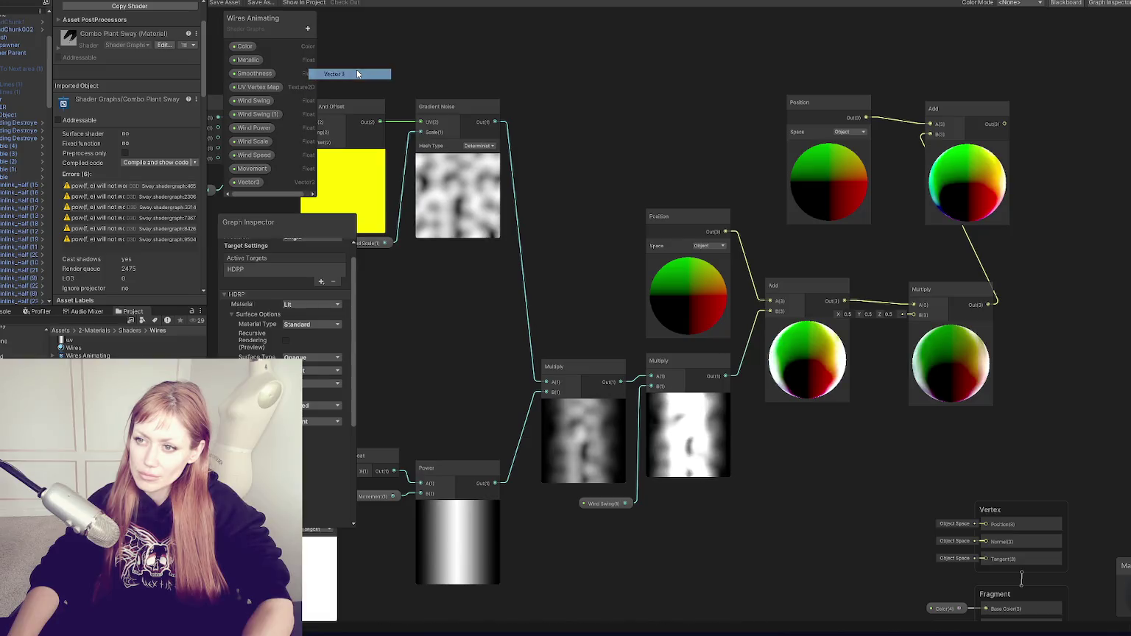
Add an exposed Vector3 property to Wires Animating, place it on the canvas, and save
{"action": "left_click", "coordinate": [243, 184]}
{"action": "left_click_drag", "start_coordinate": [243, 183], "coordinate": [445, 245]}
{"action": "mouse_move", "coordinate": [859, 472]}
{"action": "left_mouse_down"}
{"action": "mouse_move", "coordinate": [936, 500]}
{"action": "mouse_move", "coordinate": [973, 538]}
{"action": "left_mouse_up"}
{"action": "left_click", "coordinate": [225, 5]}
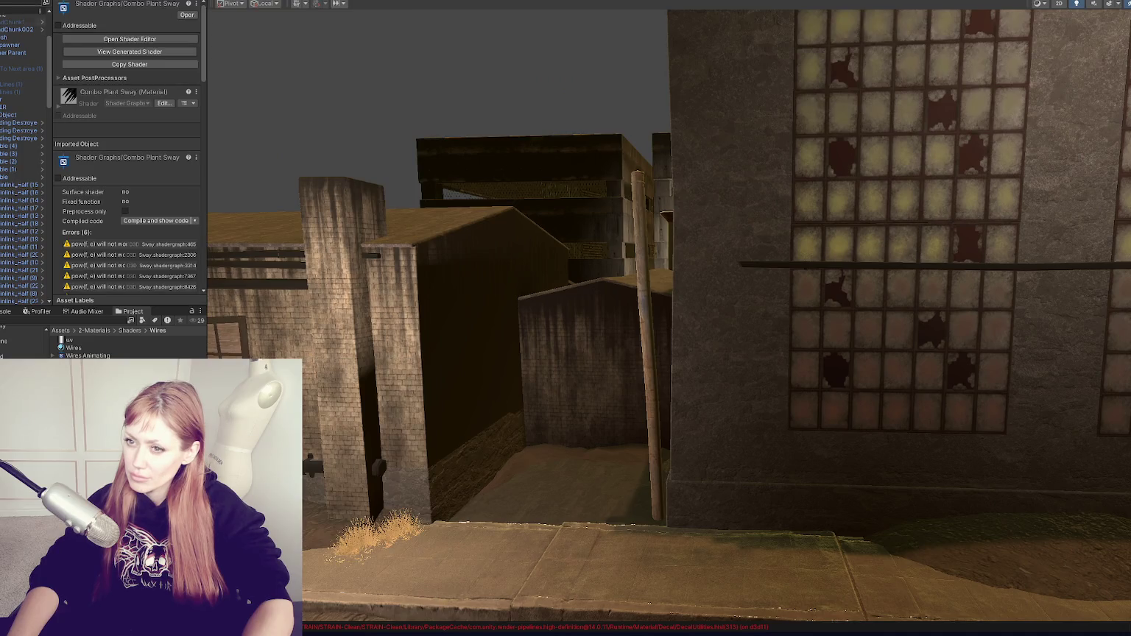
Select the power-line Wire object in the scene
{"action": "scroll", "coordinate": [458, 269], "scroll_direction": "down", "scroll_amount": 10}
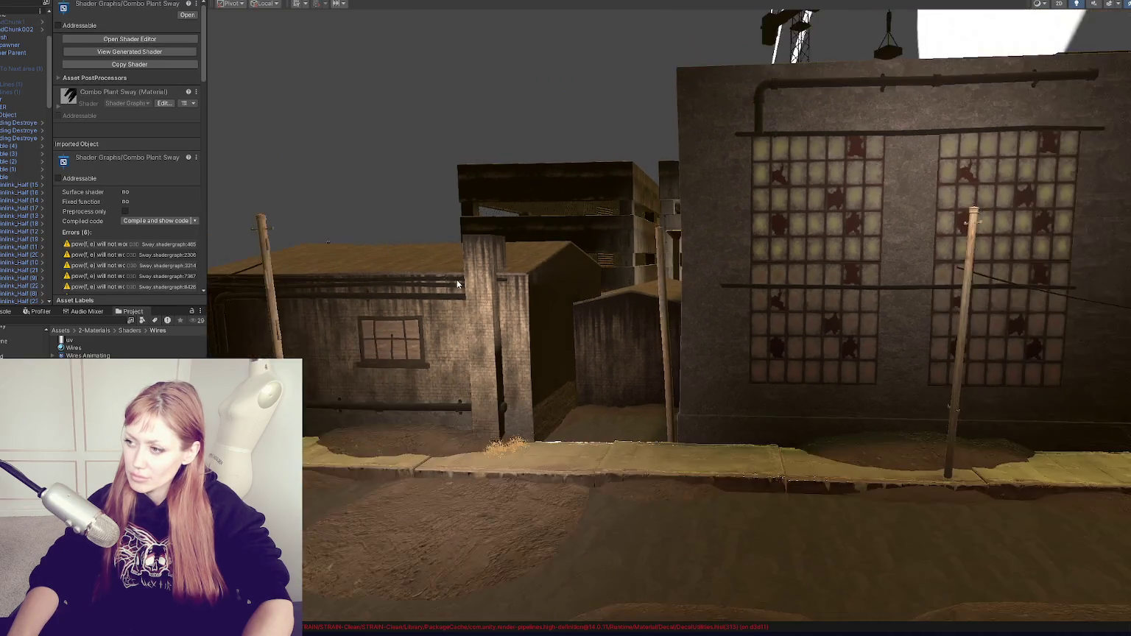
{"action": "scroll", "coordinate": [70, 96], "scroll_direction": "down", "scroll_amount": 4}
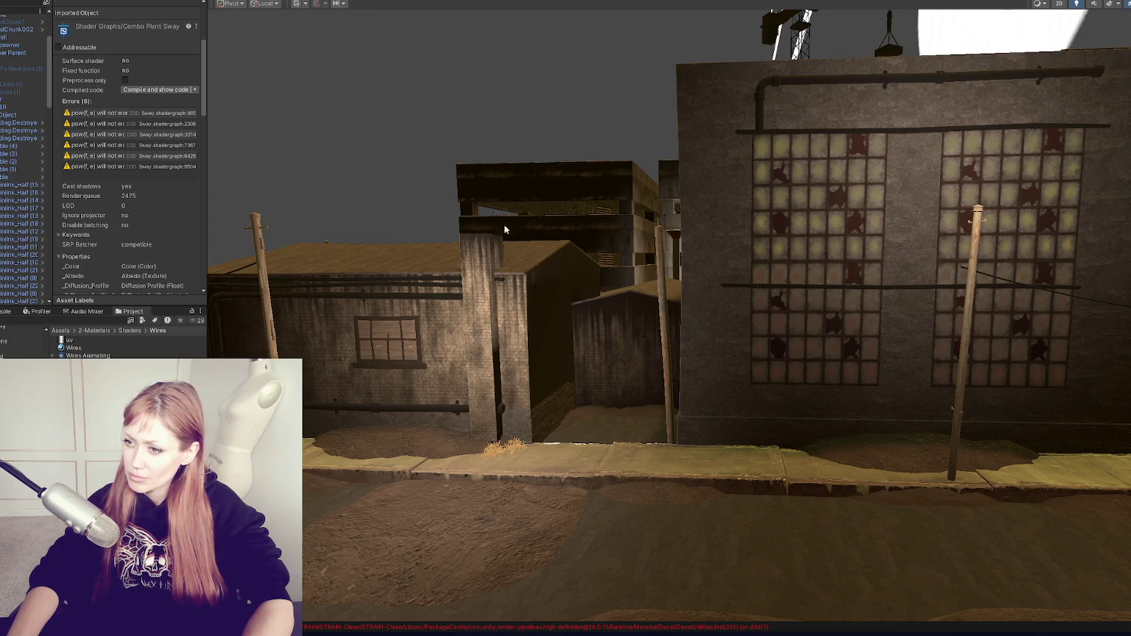
{"action": "left_click", "coordinate": [976, 272]}
{"action": "left_click", "coordinate": [979, 274]}
{"action": "left_click", "coordinate": [983, 278]}
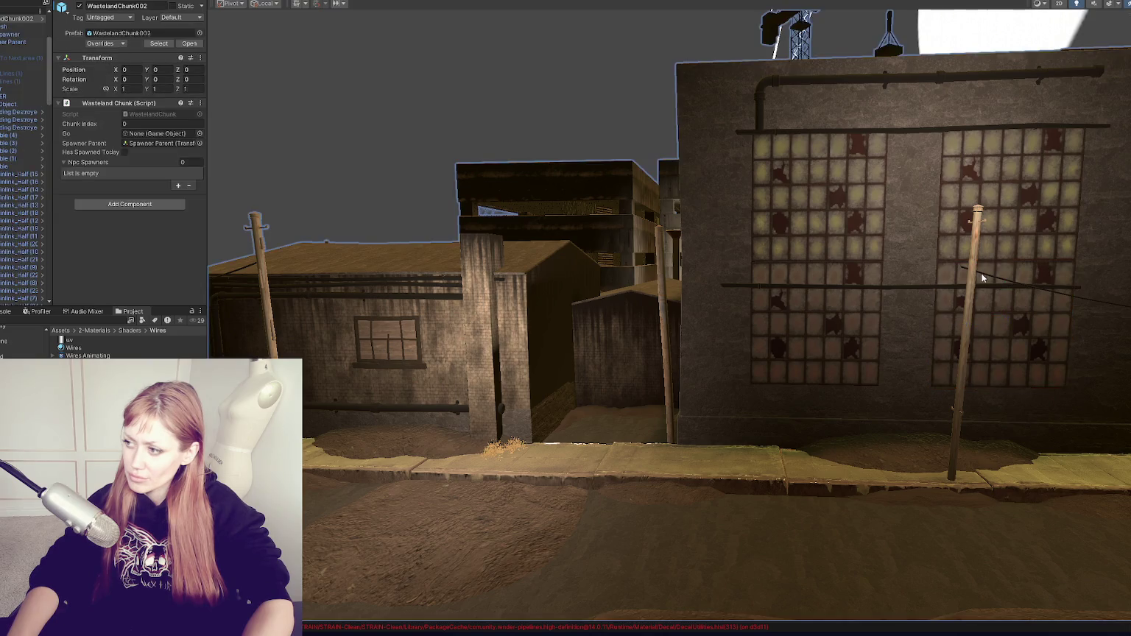
{"action": "left_click", "coordinate": [983, 278]}
{"action": "left_click", "coordinate": [9, 294]}
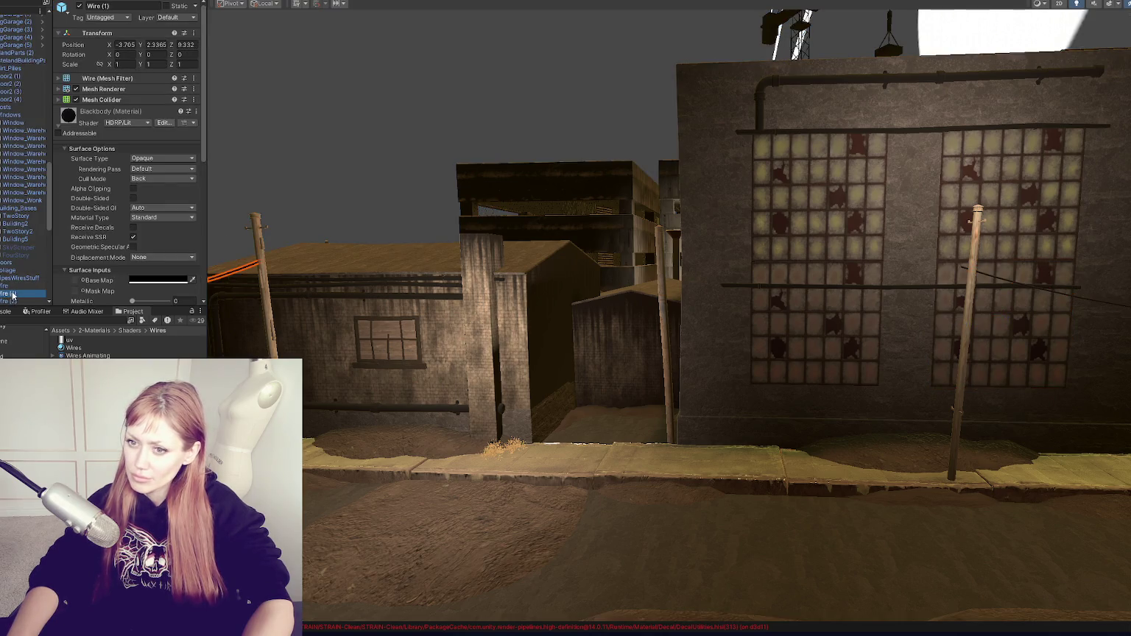
{"action": "left_click", "coordinate": [16, 286]}
Expand the Wires material and set its Vector3 property to 1, 1, 1
{"action": "left_click", "coordinate": [99, 109]}
{"action": "scroll", "coordinate": [111, 147], "scroll_direction": "down", "scroll_amount": 5}
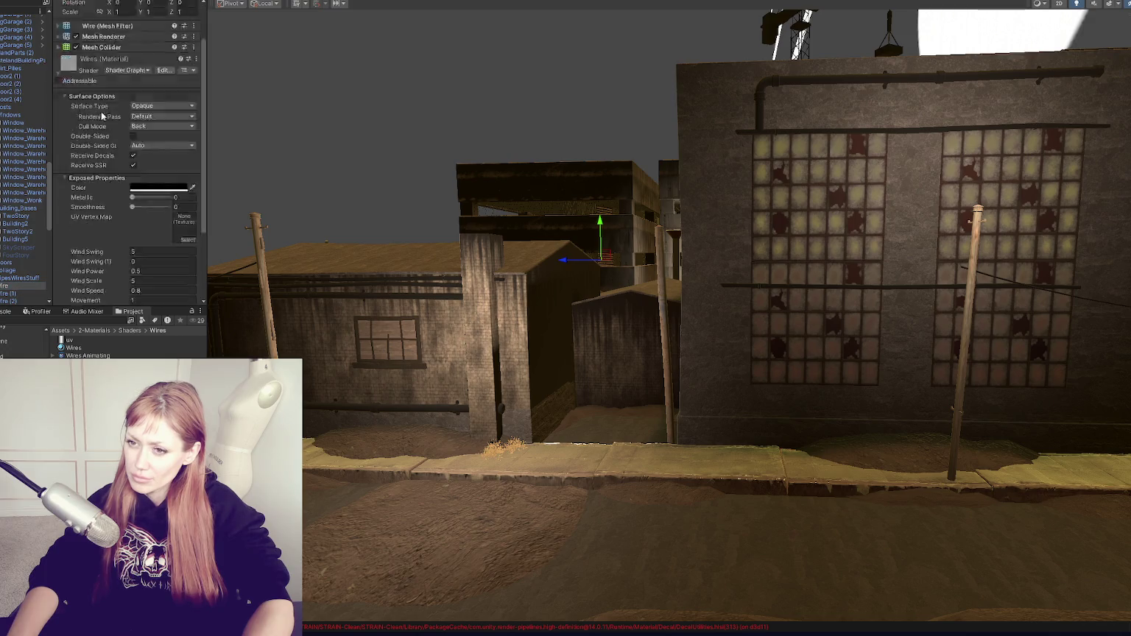
{"action": "left_click", "coordinate": [103, 221]}
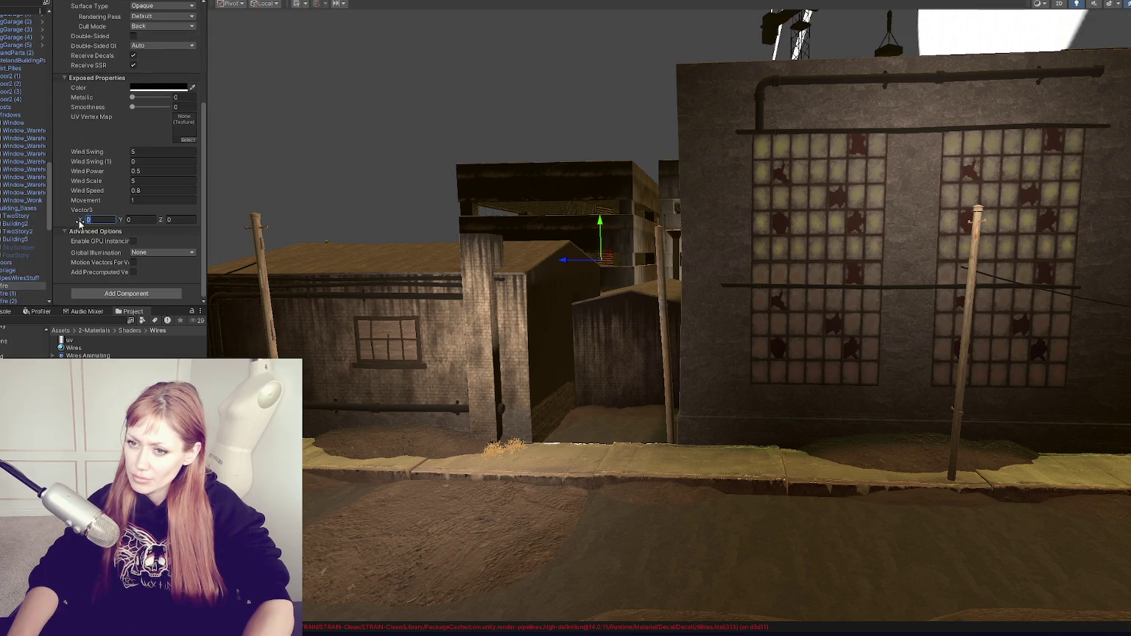
{"action": "type", "text": "1"}
{"action": "left_click", "coordinate": [146, 216]}
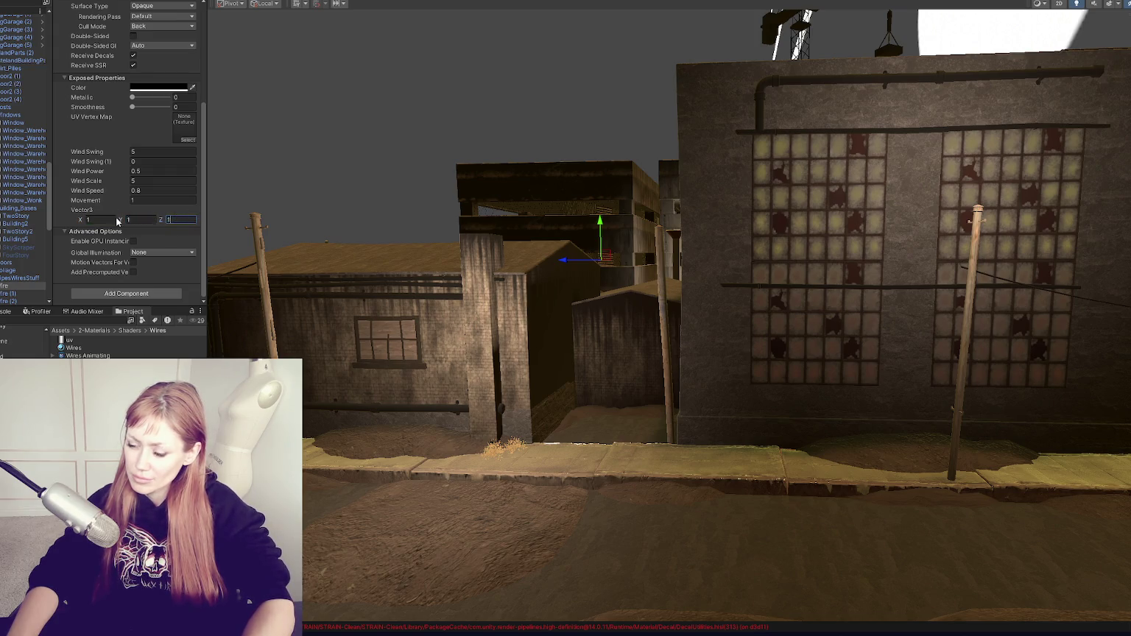
{"action": "left_click", "coordinate": [596, 2]}
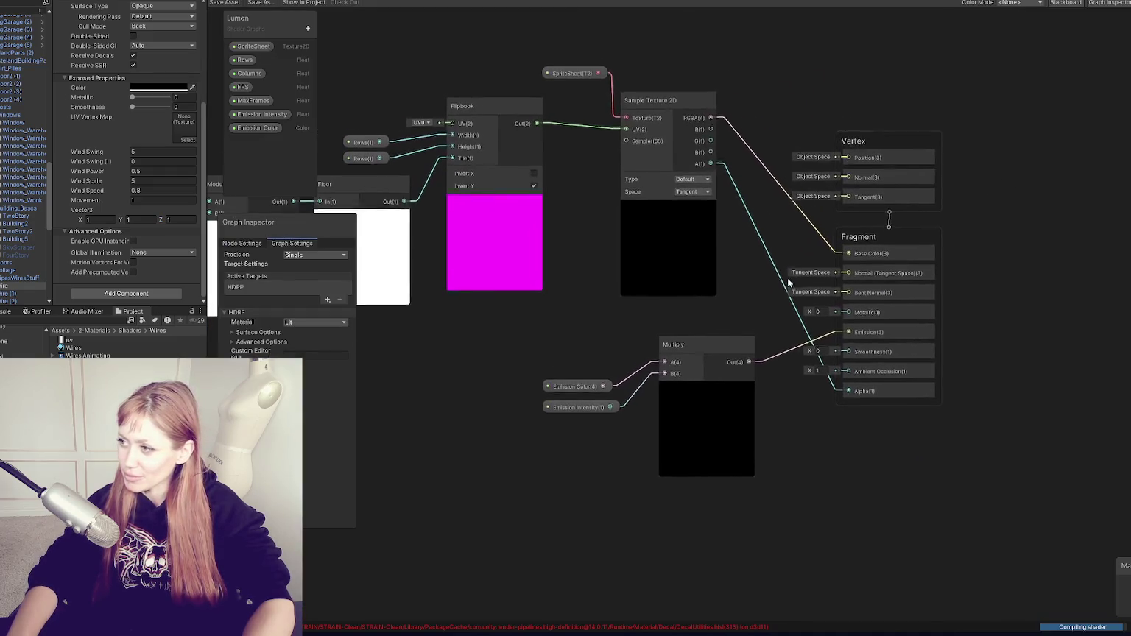
Close the Lumon graph and briefly run play mode to test the wires
{"action": "right_click", "coordinate": [589, 3]}
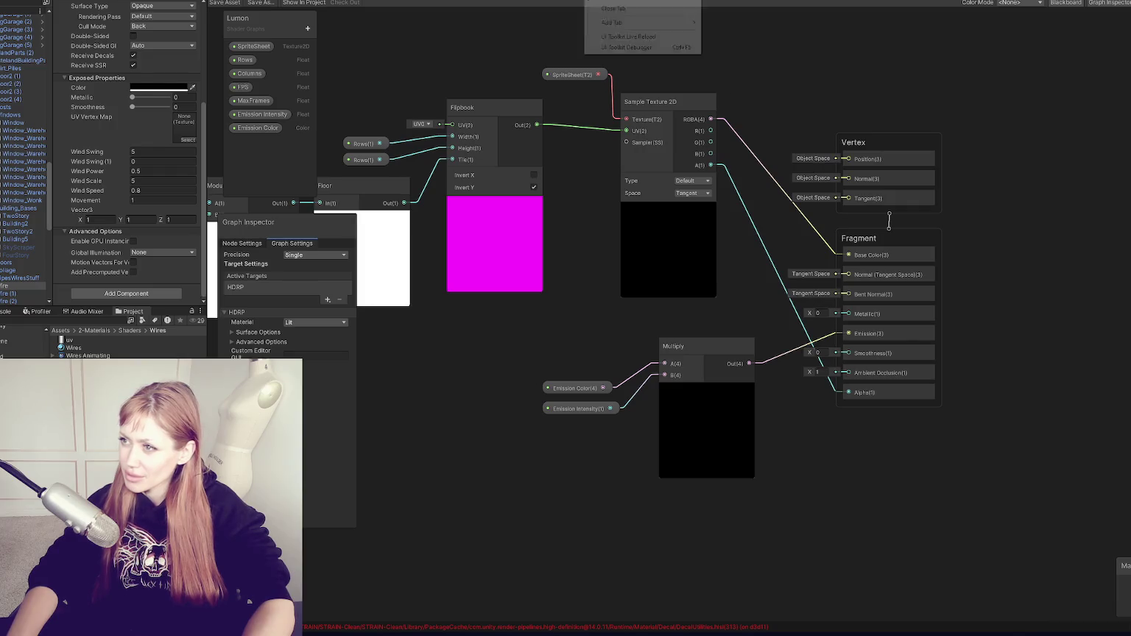
{"action": "left_click", "coordinate": [599, 11]}
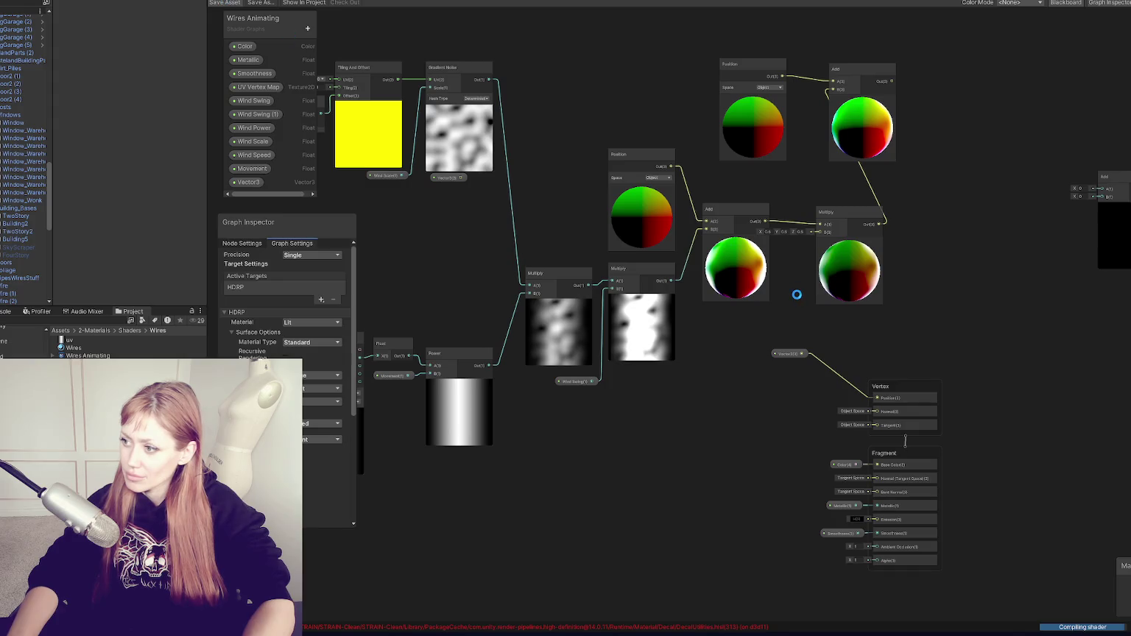
{"action": "key", "text": "ctrl+p"}
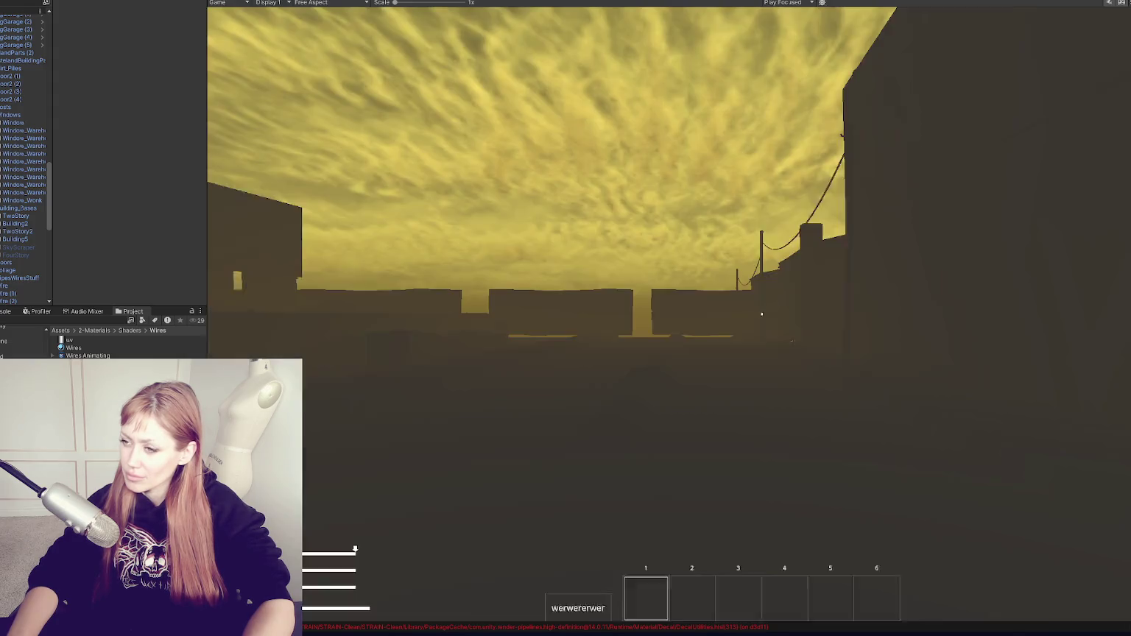
{"action": "key", "text": "ctrl+p"}
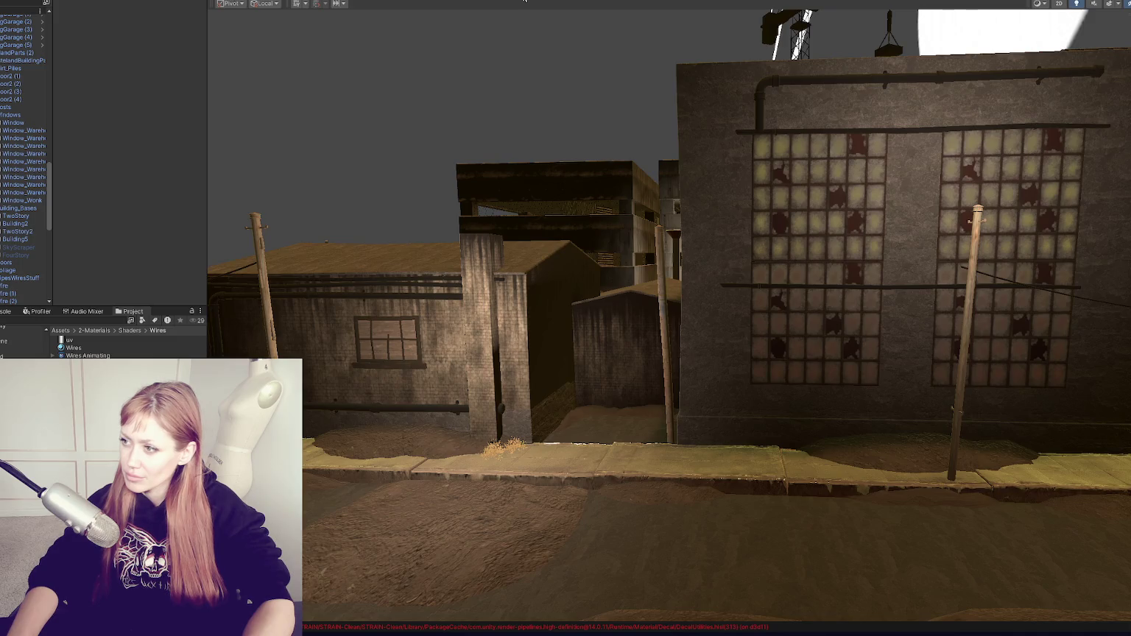
Rework the Vector3-to-vertex Position link in Wires Animating and save the graph
{"action": "left_click", "coordinate": [524, 1]}
{"action": "left_click", "coordinate": [791, 352]}
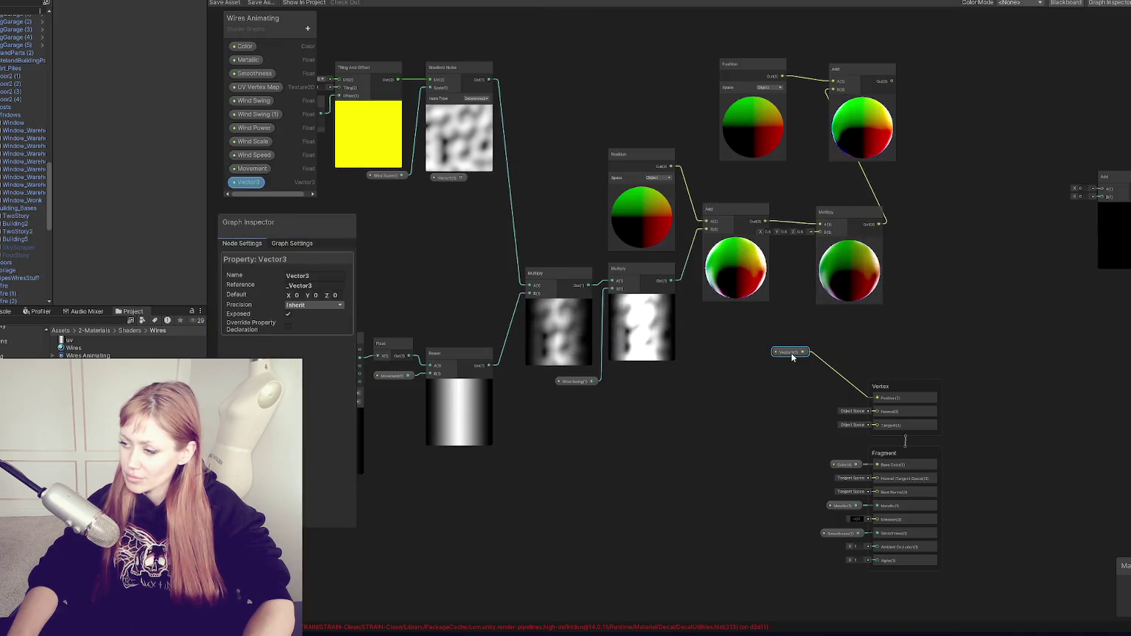
{"action": "left_click", "coordinate": [852, 377]}
{"action": "right_click", "coordinate": [853, 378]}
{"action": "left_click", "coordinate": [858, 381]}
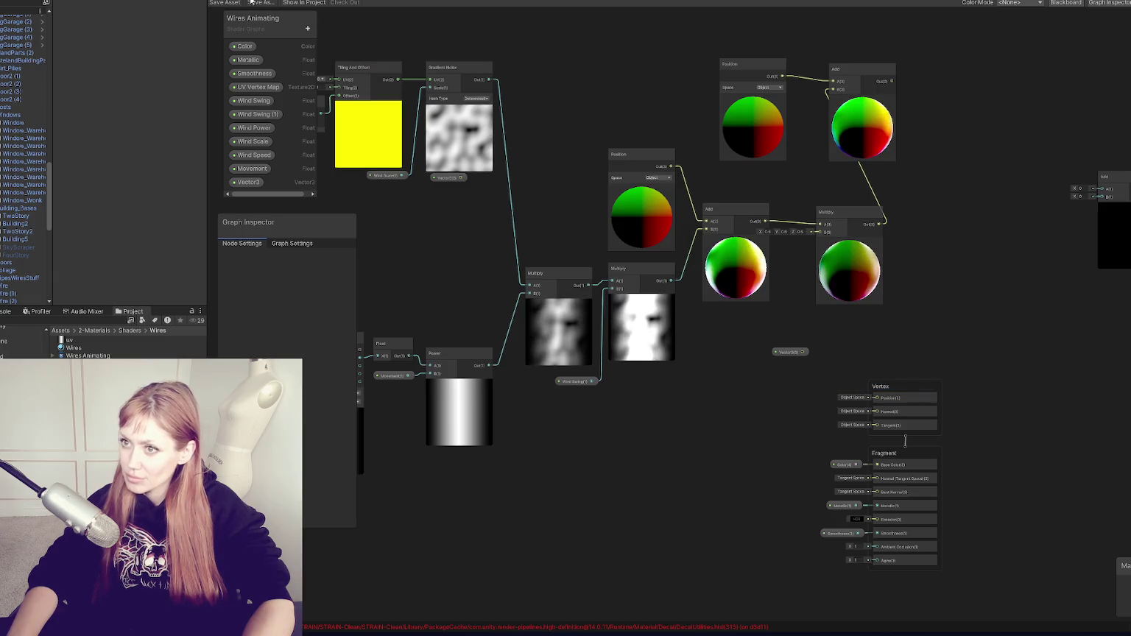
{"action": "left_click", "coordinate": [224, 3]}
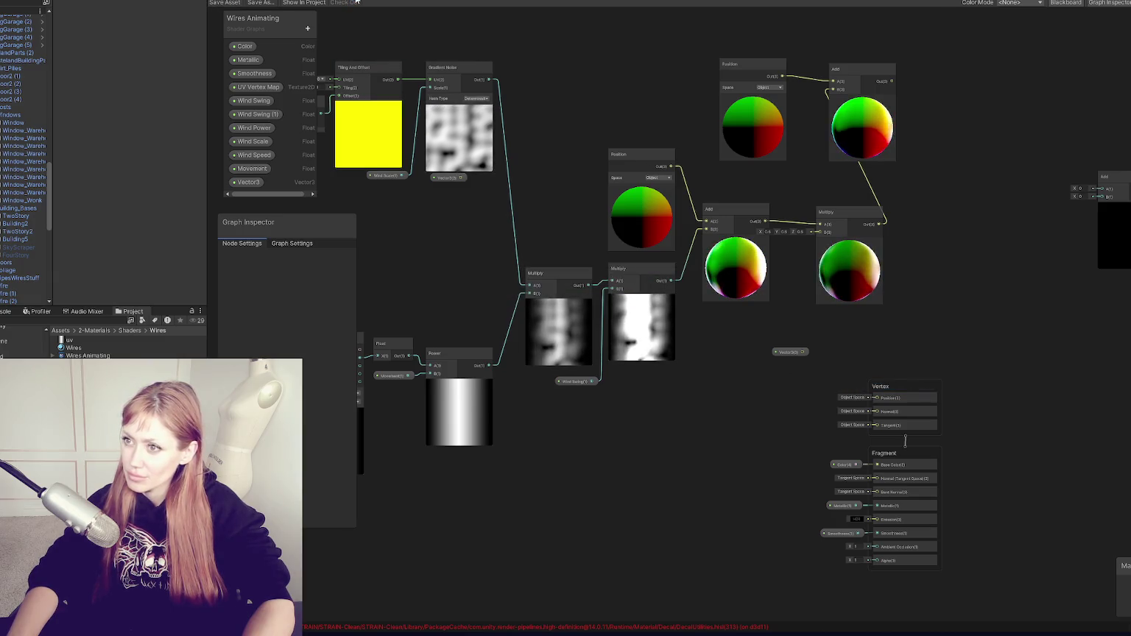
Switch between the Scene view and the shader graph, then restore the normal editor layout
{"action": "left_click", "coordinate": [357, 3]}
{"action": "left_click", "coordinate": [356, 2]}
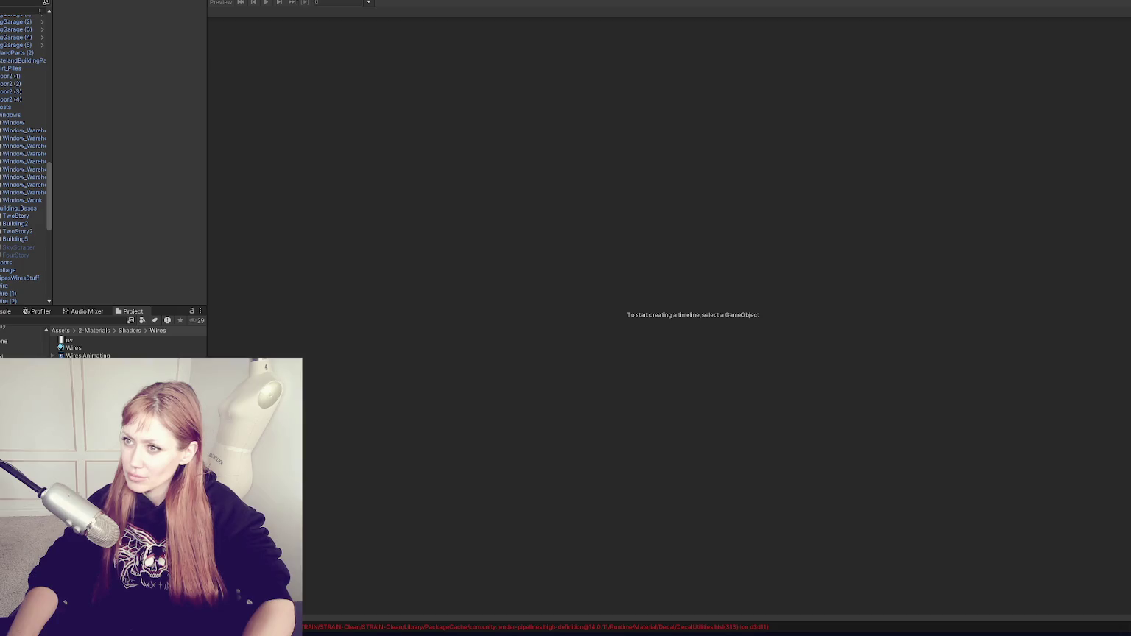
{"action": "left_click", "coordinate": [535, 2]}
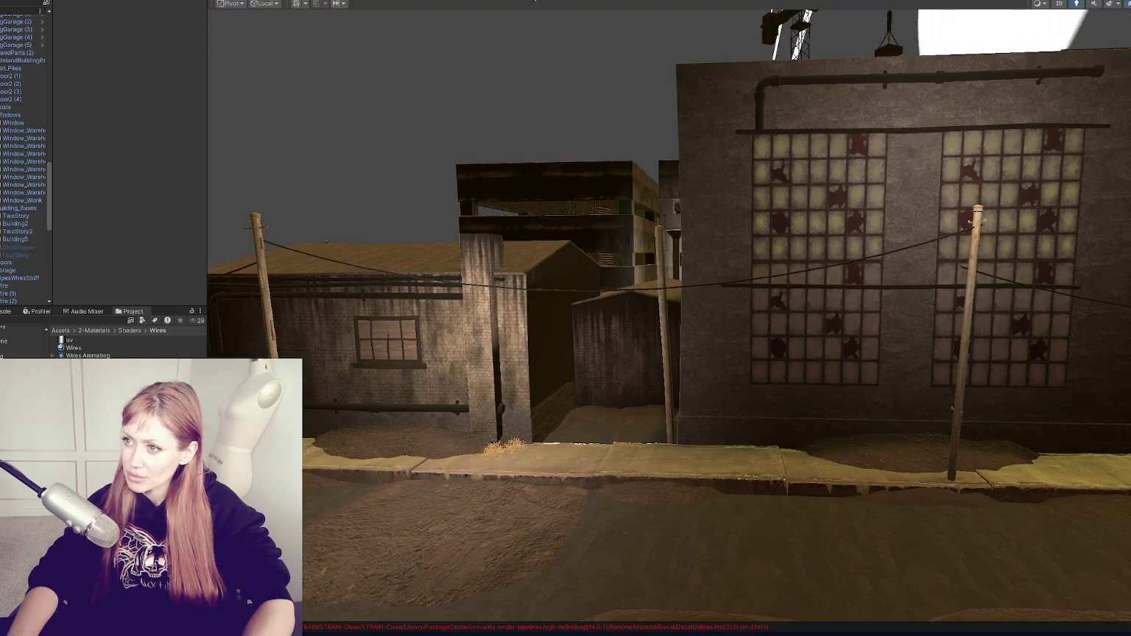
{"action": "left_click", "coordinate": [534, 2]}
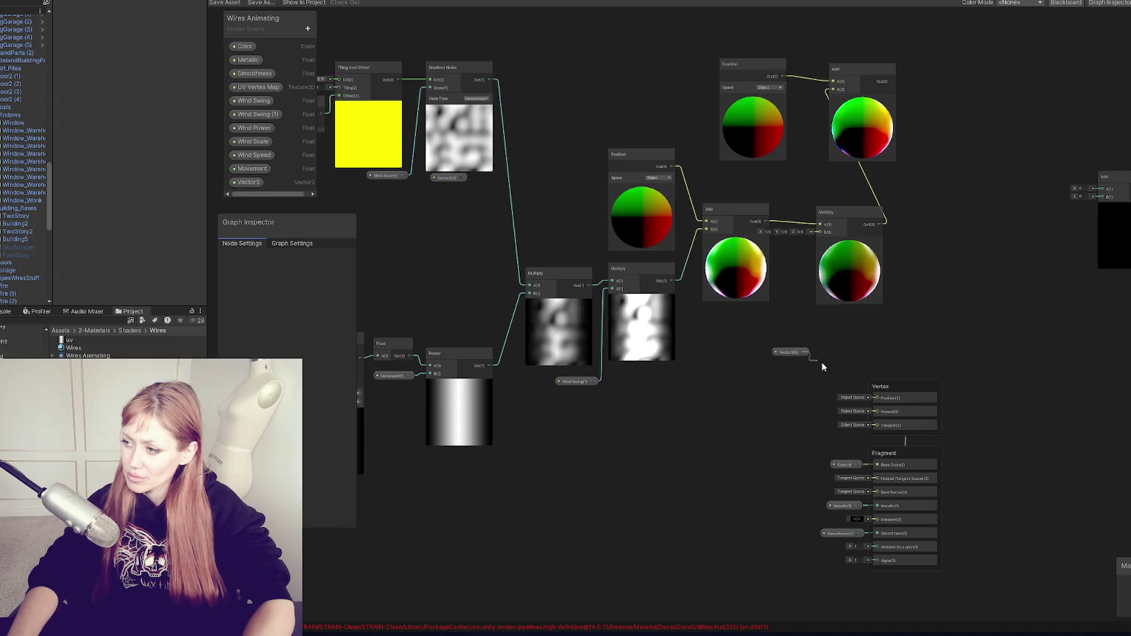
{"action": "left_click", "coordinate": [534, 1]}
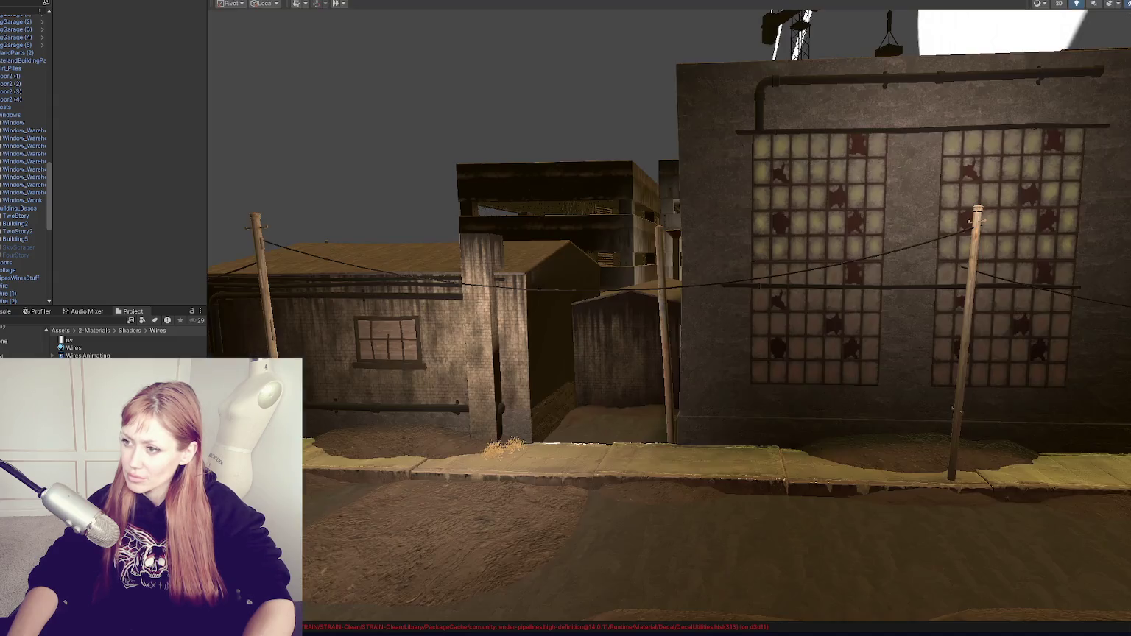
{"action": "left_click", "coordinate": [525, 2]}
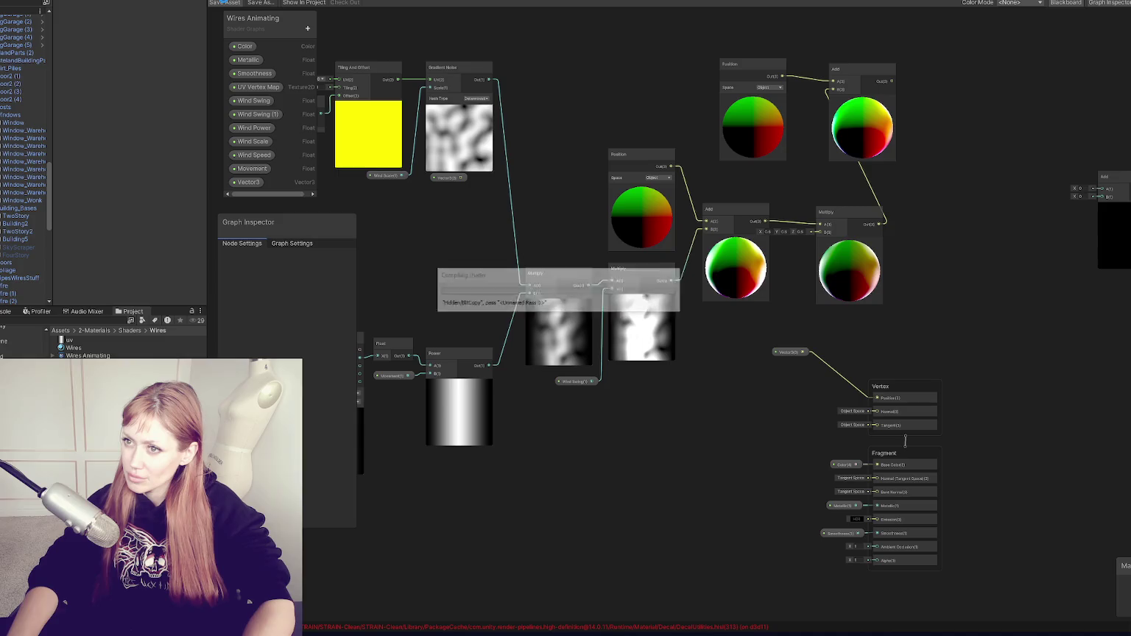
{"action": "left_click", "coordinate": [230, 0]}
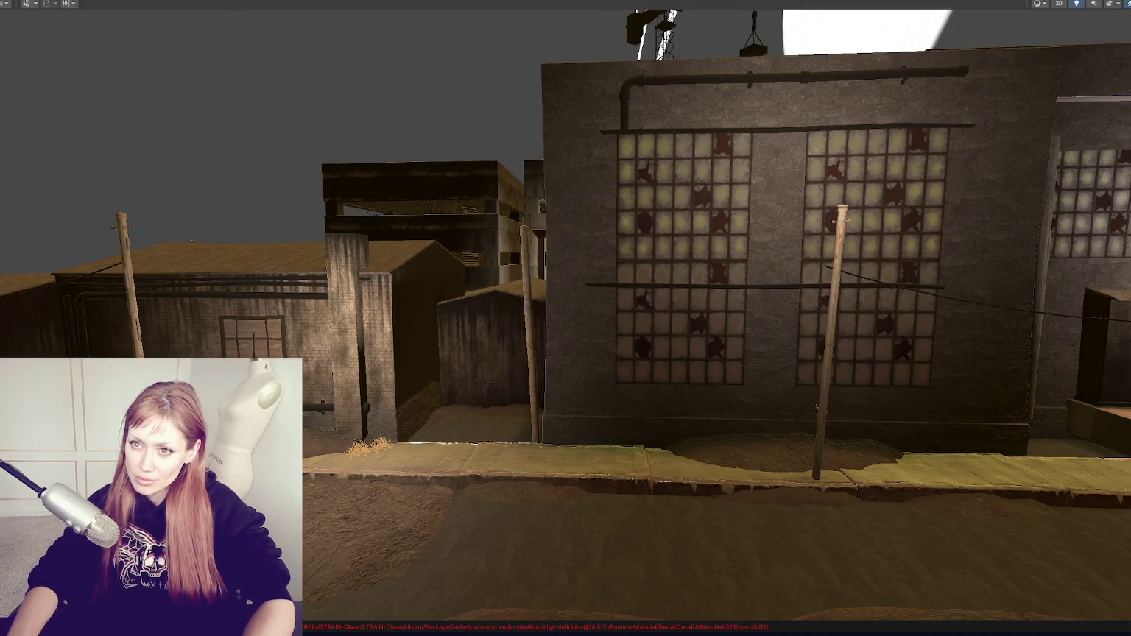
{"action": "key", "text": "shift+space"}
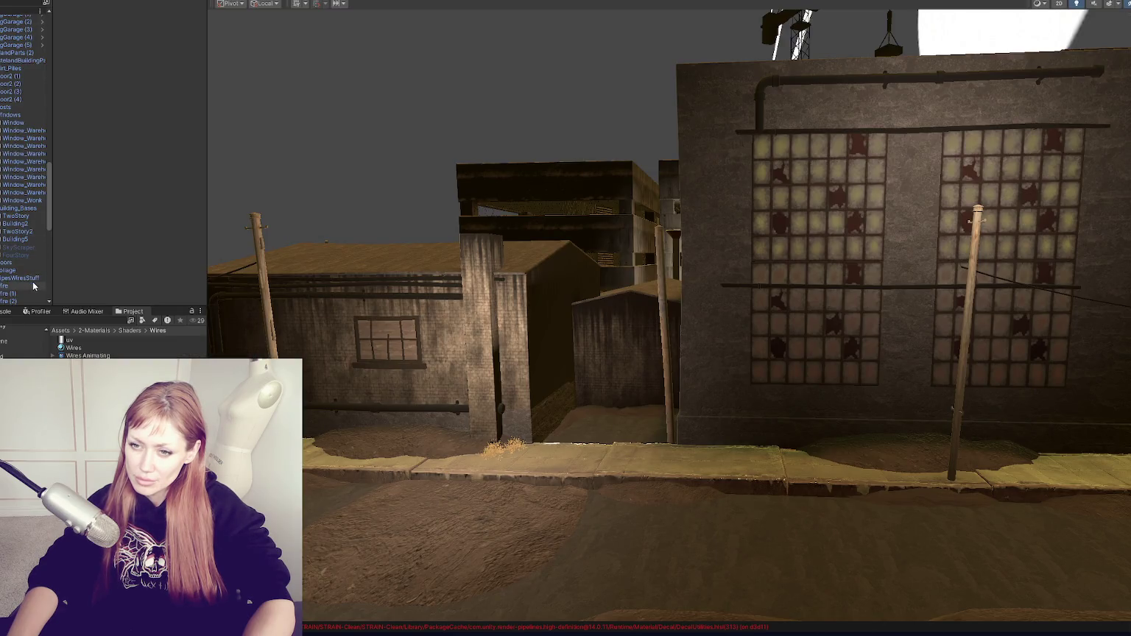
Reselect the Wire object and scroll down to its material properties
{"action": "left_click", "coordinate": [33, 286]}
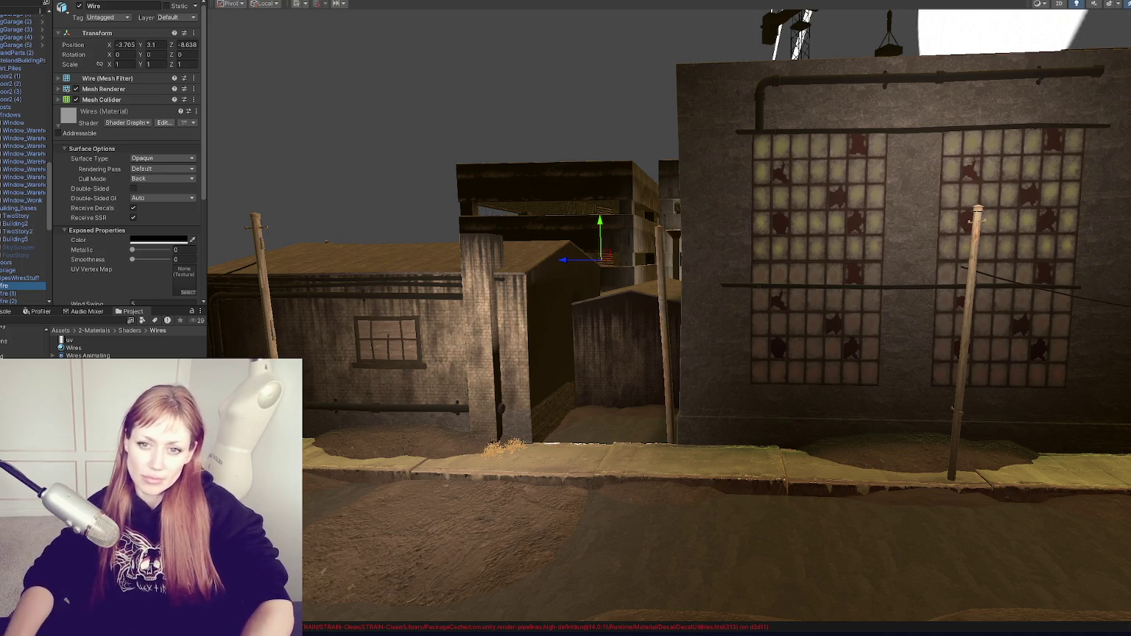
{"action": "scroll", "coordinate": [561, 204], "scroll_direction": "up", "scroll_amount": 2}
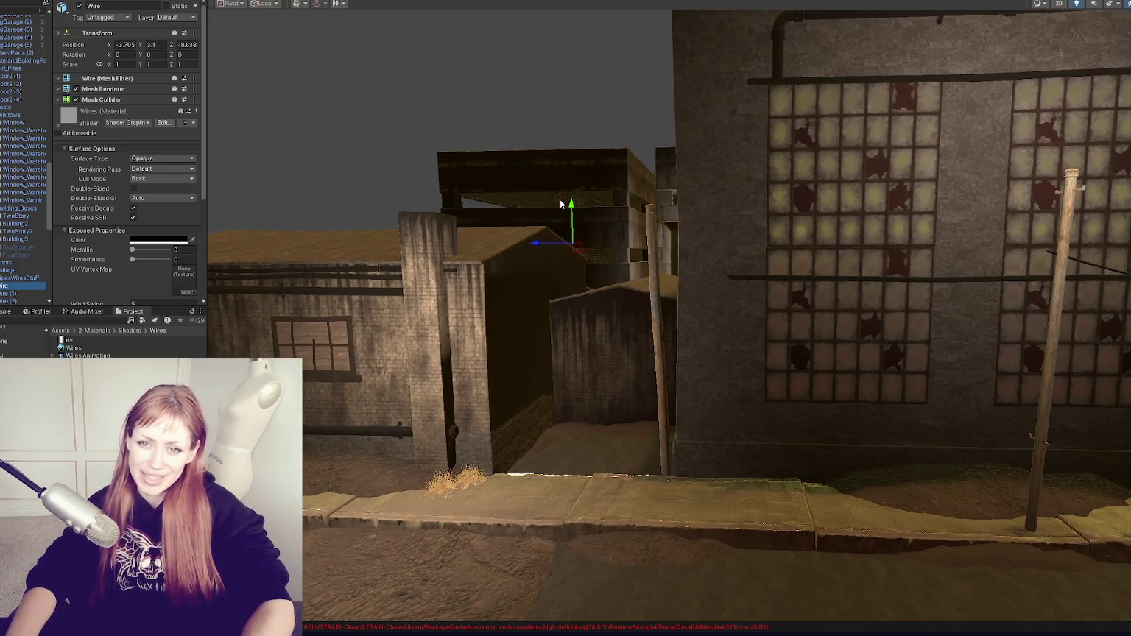
{"action": "scroll", "coordinate": [559, 201], "scroll_direction": "up", "scroll_amount": 5}
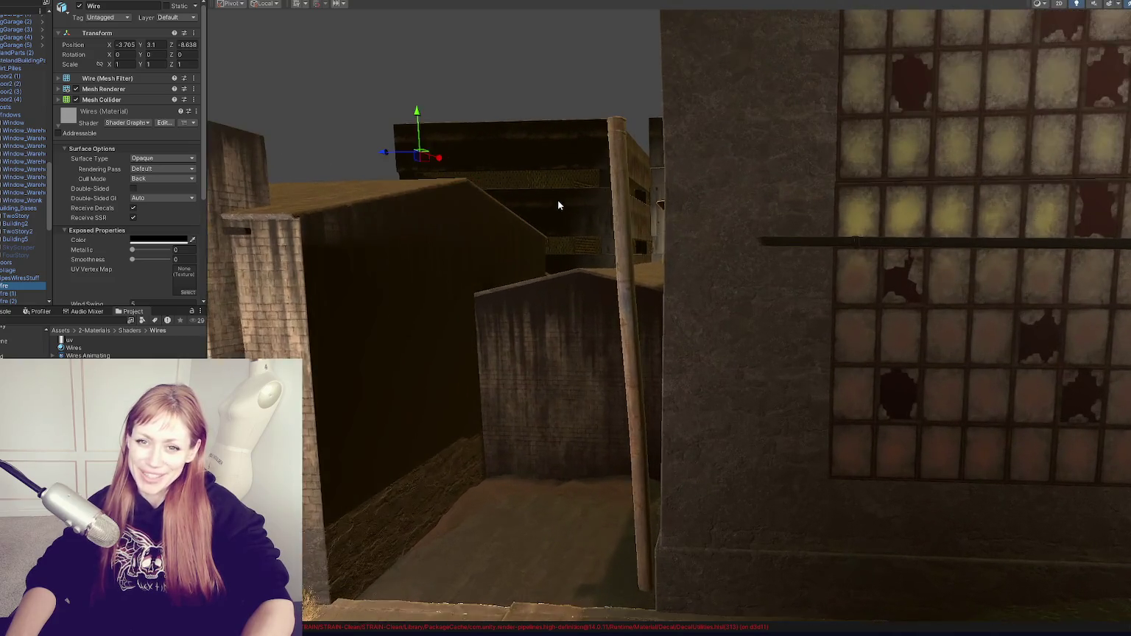
{"action": "scroll", "coordinate": [573, 199], "scroll_direction": "down", "scroll_amount": 6}
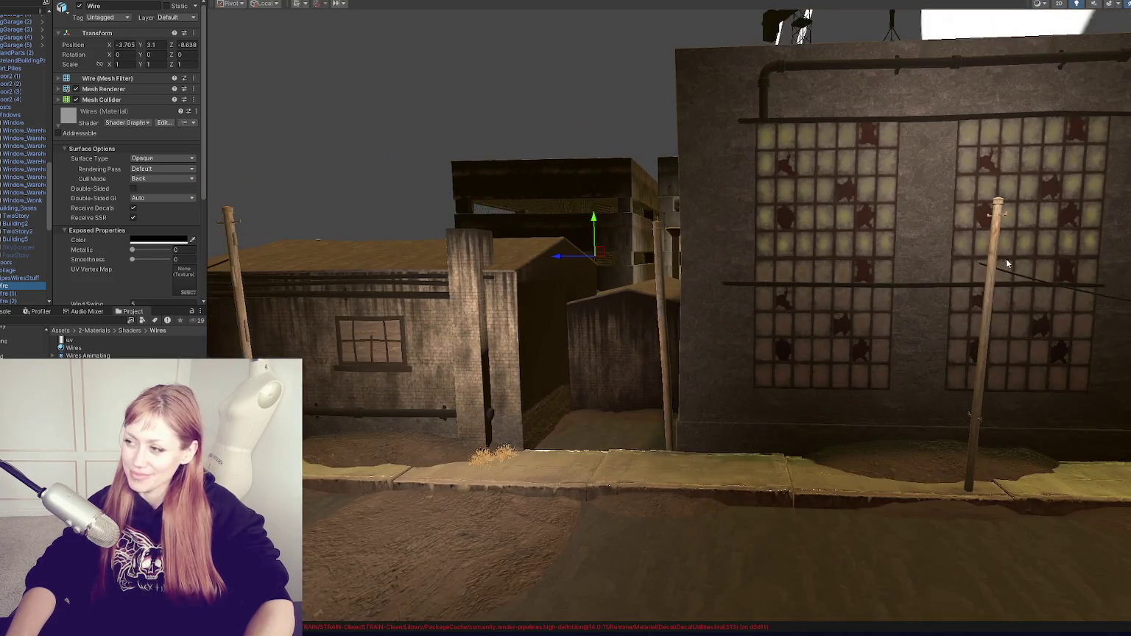
{"action": "left_click", "coordinate": [1012, 273]}
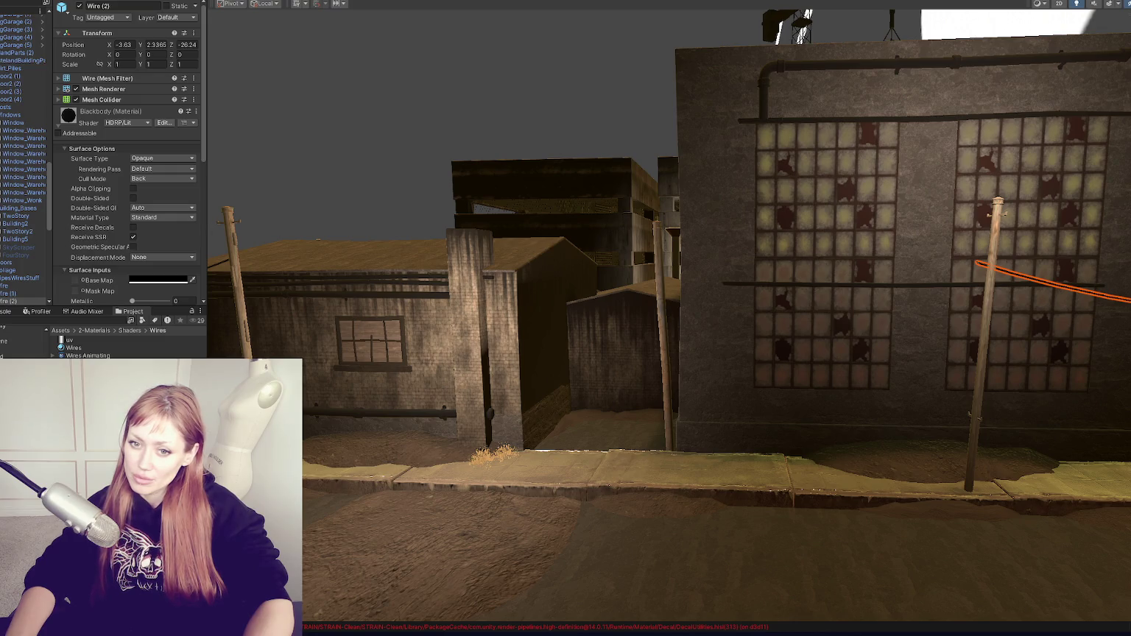
{"action": "left_click", "coordinate": [113, 340]}
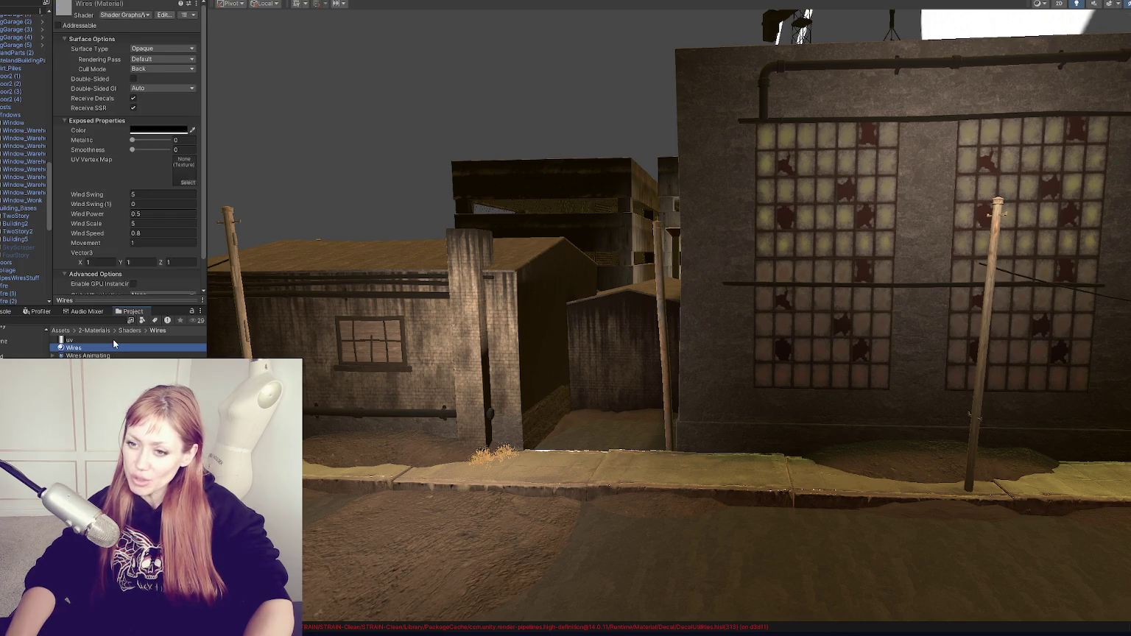
{"action": "left_click", "coordinate": [22, 286]}
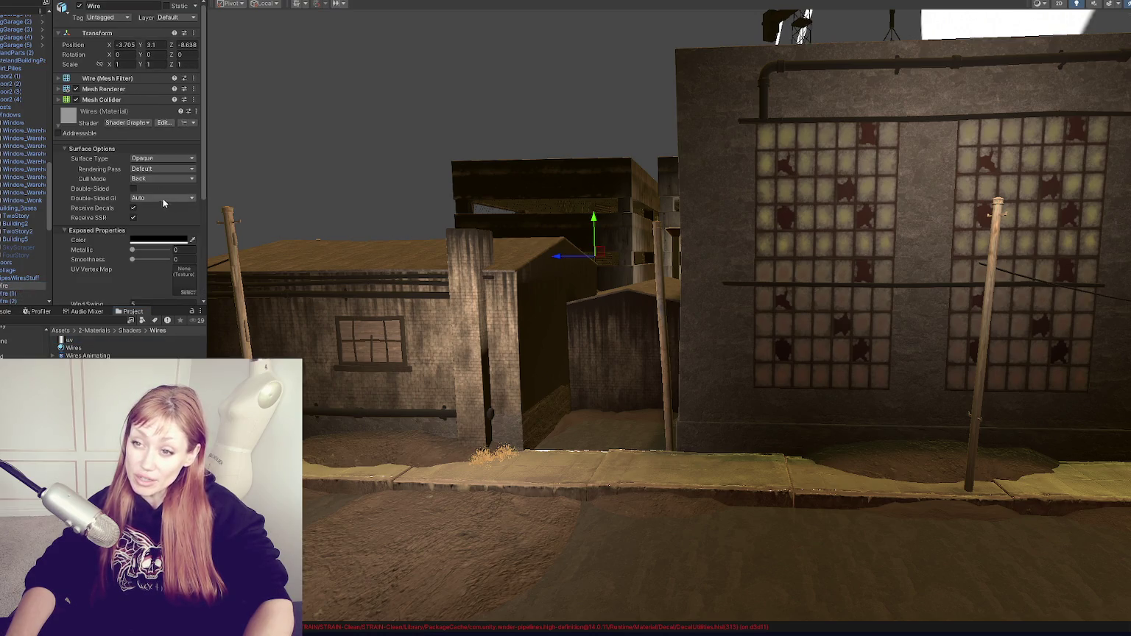
{"action": "scroll", "coordinate": [133, 80], "scroll_direction": "down", "scroll_amount": 3}
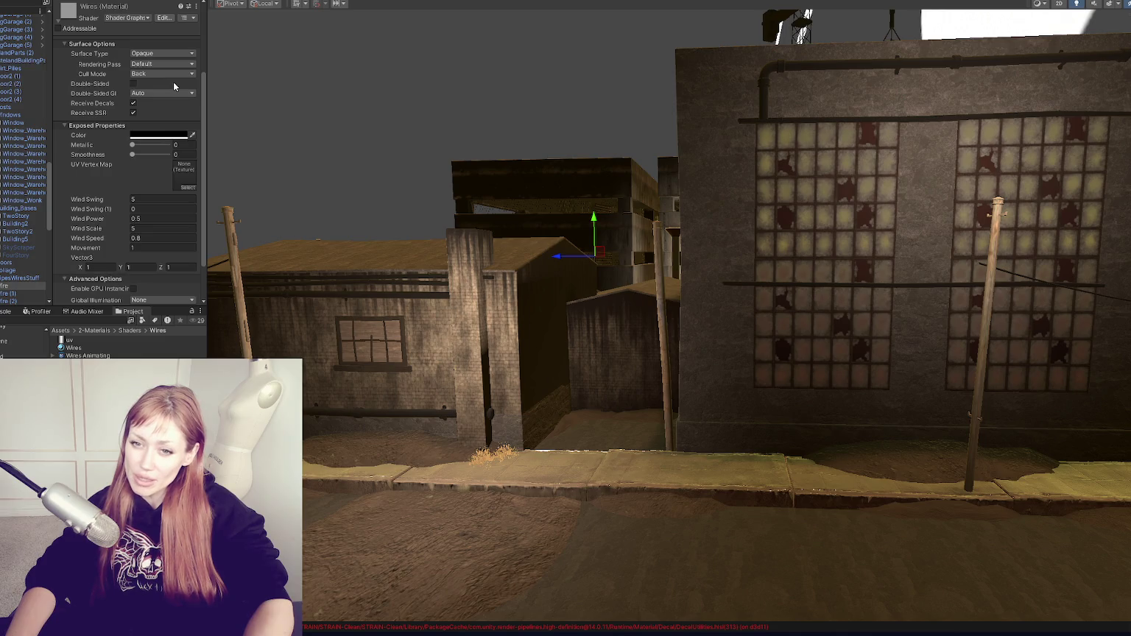
{"action": "scroll", "coordinate": [166, 138], "scroll_direction": "down", "scroll_amount": 1}
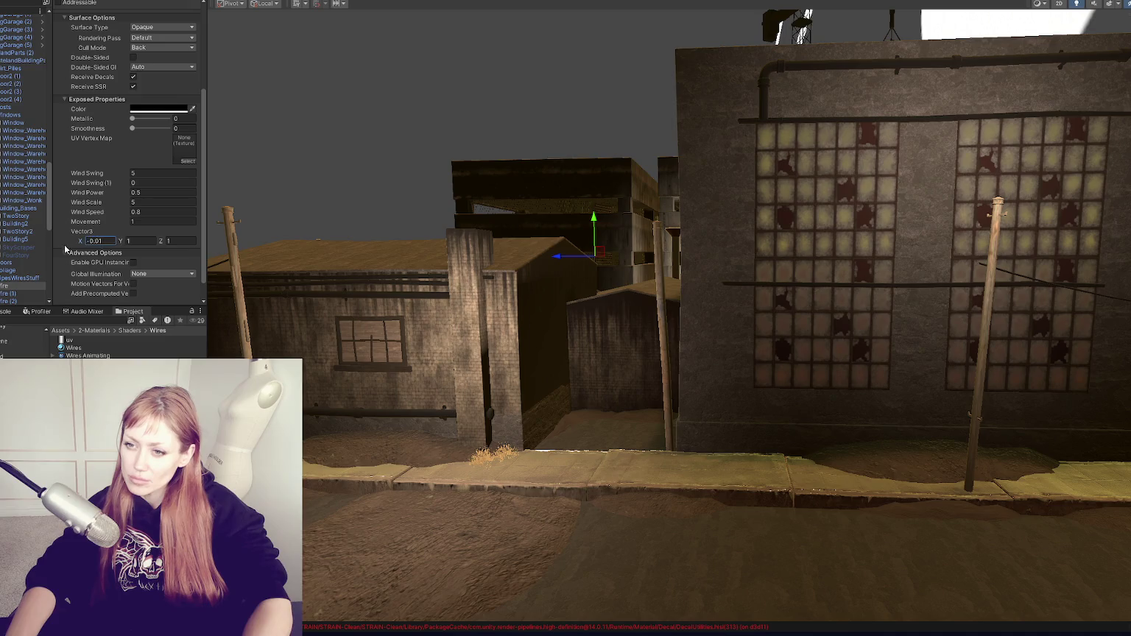
Try Vector3 values of 0.1 and 0.001, then revert them to 0, 0, 0
{"action": "type", "text": "0.1"}
{"action": "key", "text": "Tab"}
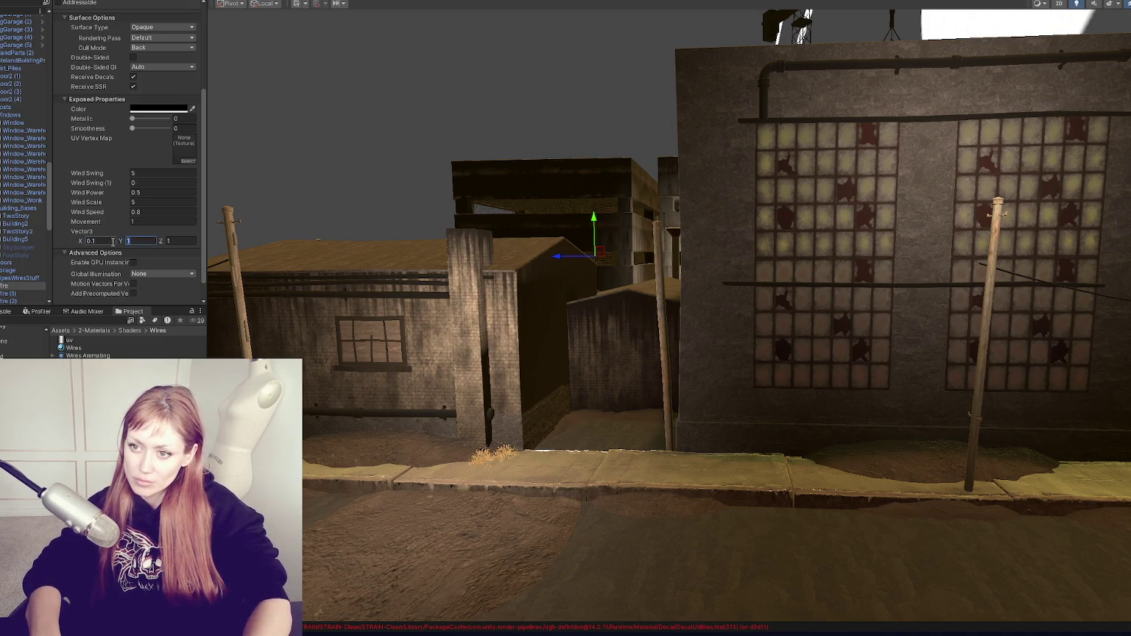
{"action": "type", "text": "0.1"}
{"action": "left_click", "coordinate": [113, 241]}
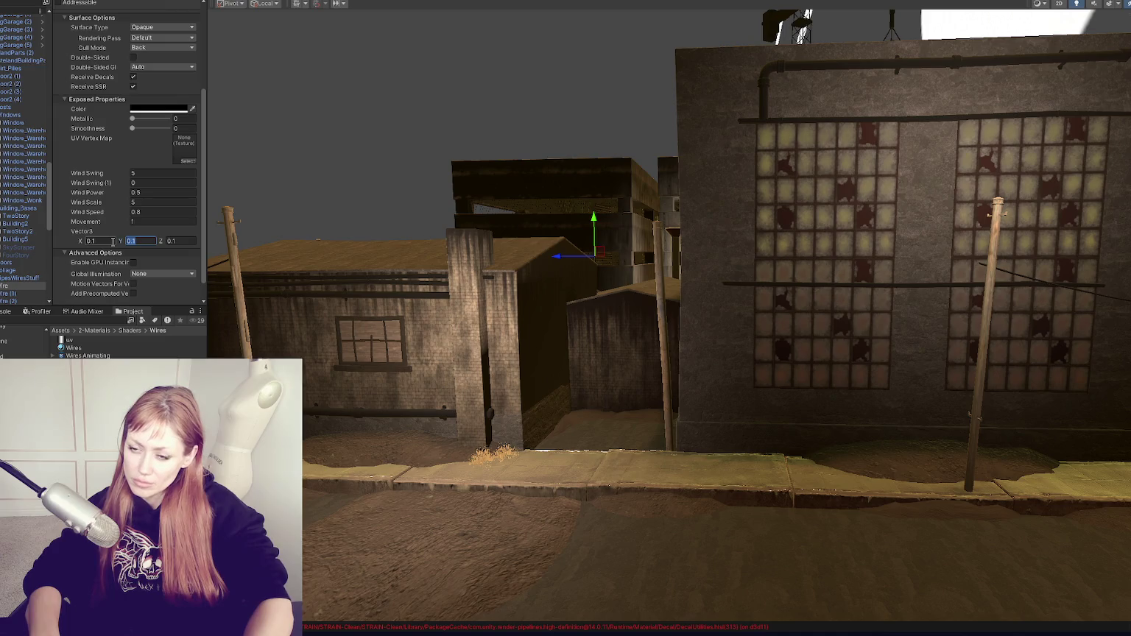
{"action": "type", "text": "-"}
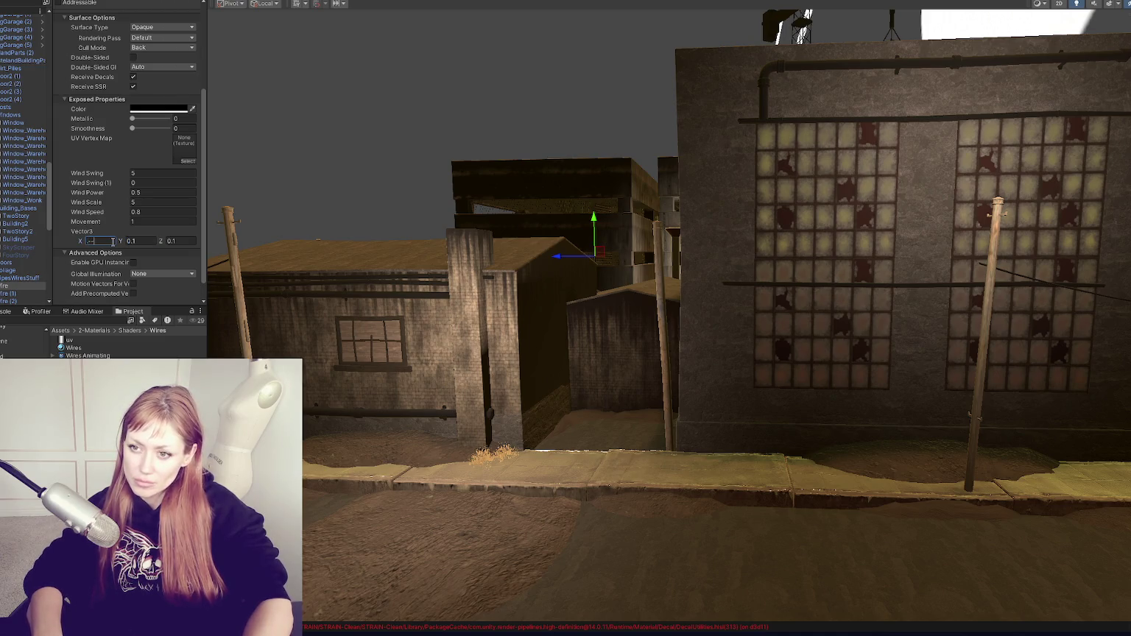
{"action": "type", "text": "0"}
{"action": "key", "text": "Tab"}
{"action": "key", "text": "Tab"}
{"action": "type", "text": ".0"}
{"action": "key", "text": "ctrl+z"}
{"action": "key", "text": "ctrl+z"}
{"action": "key", "text": "ctrl+z"}
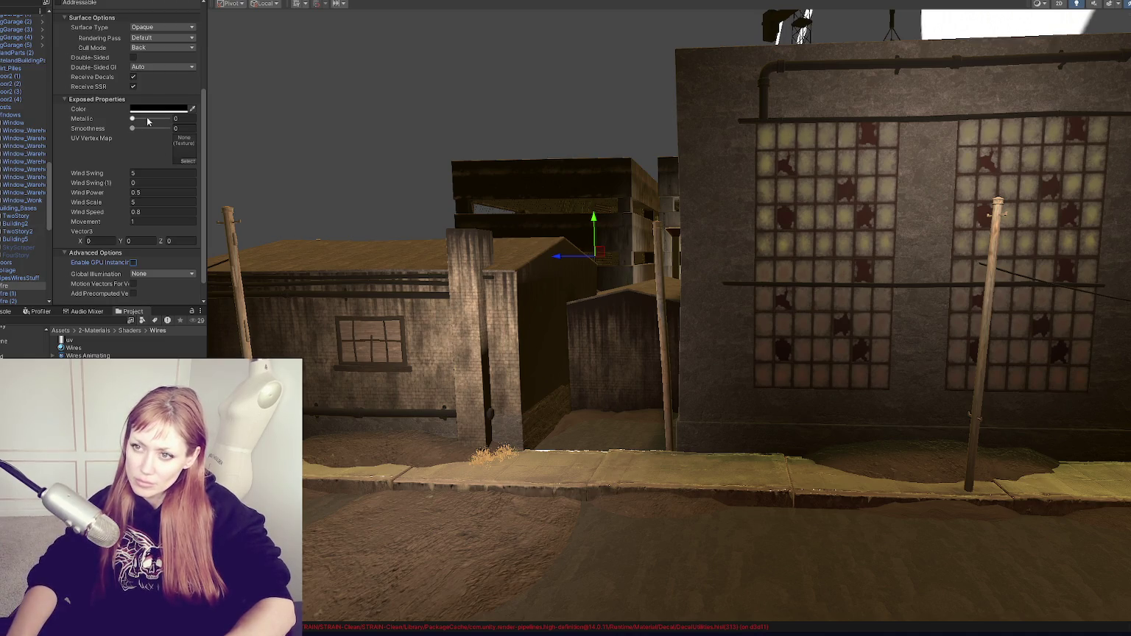
Set the Wires material colour to pure red (FF0000) and Double-Sided GI to Off
{"action": "left_click", "coordinate": [170, 109]}
{"action": "left_click_drag", "start_coordinate": [232, 164], "coordinate": [283, 142]}
{"action": "left_click", "coordinate": [269, 99]}
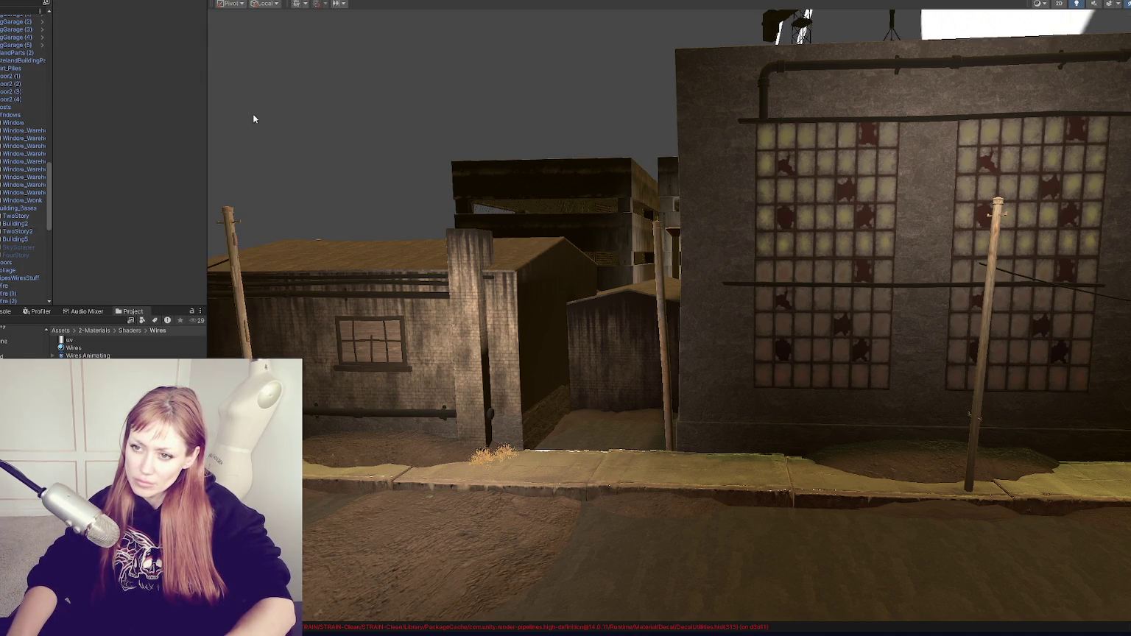
{"action": "scroll", "coordinate": [111, 210], "scroll_direction": "down", "scroll_amount": 5}
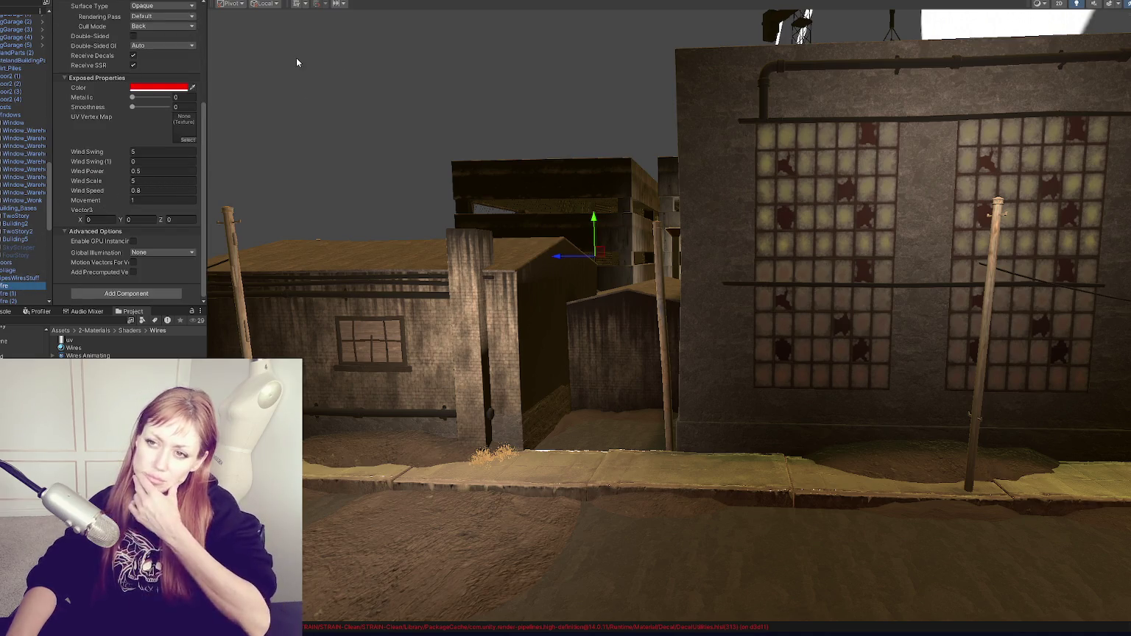
{"action": "scroll", "coordinate": [137, 152], "scroll_direction": "up", "scroll_amount": 3}
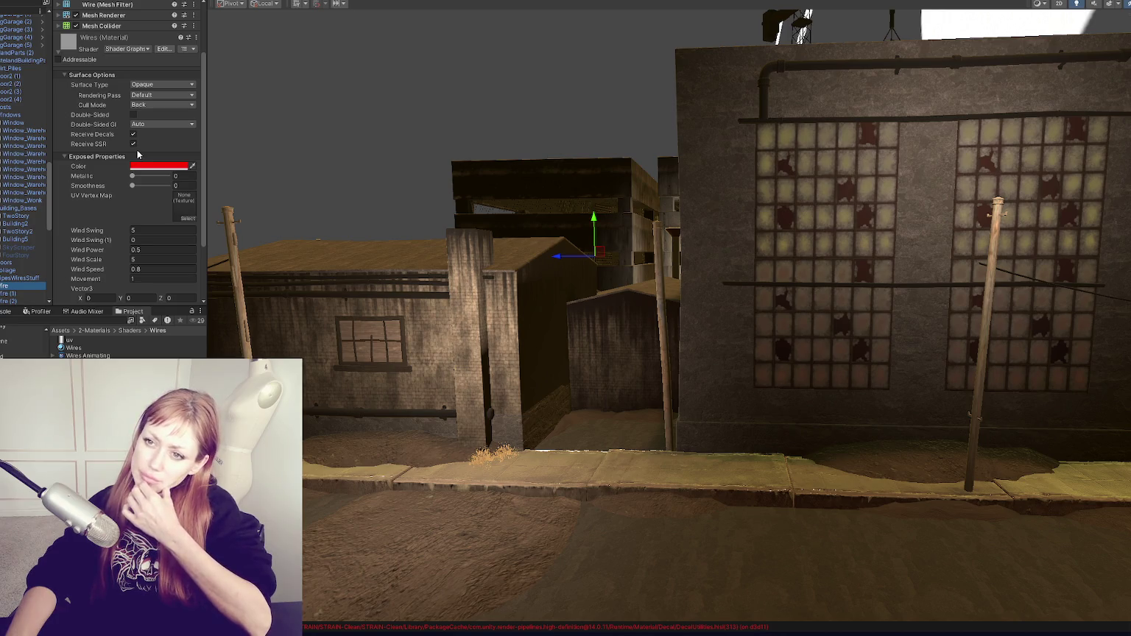
{"action": "left_click", "coordinate": [150, 123]}
{"action": "left_click", "coordinate": [148, 156]}
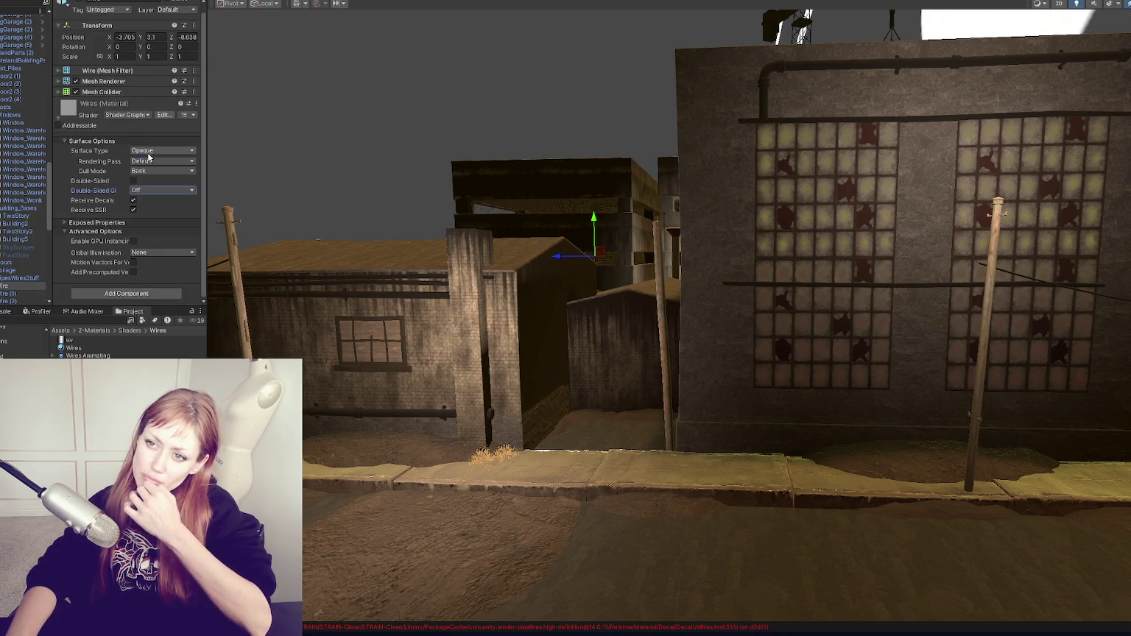
Expand Exposed Properties, orbit to look down on the alley, and open the Wires shader graph
{"action": "left_click", "coordinate": [111, 222]}
{"action": "scroll", "coordinate": [121, 164], "scroll_direction": "down", "scroll_amount": 5}
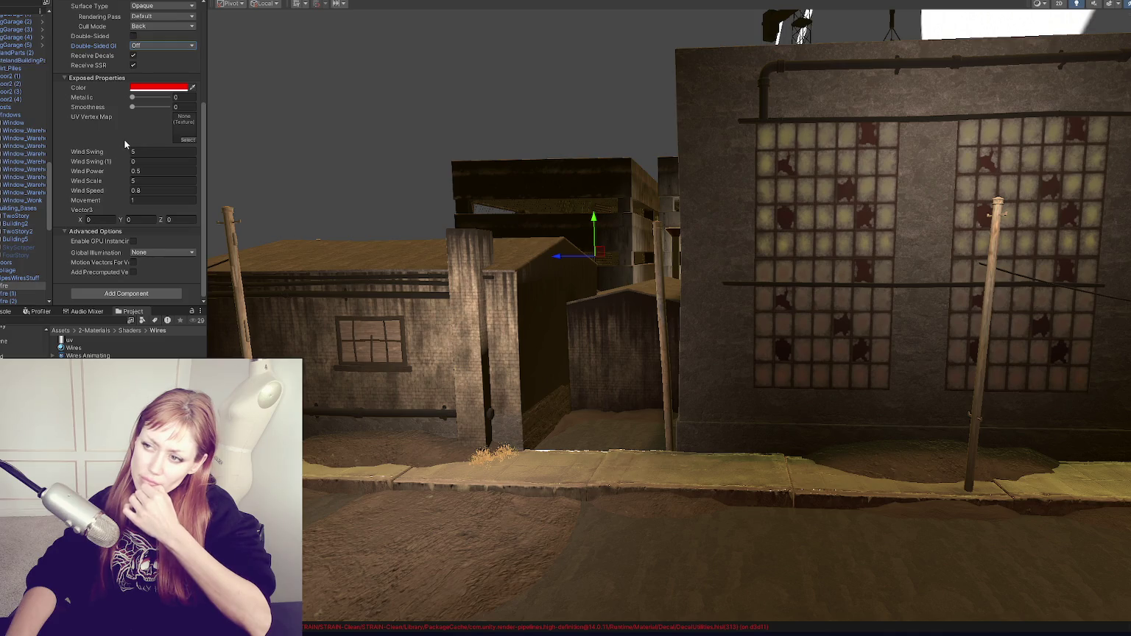
{"action": "mouse_move", "coordinate": [610, 193]}
{"action": "left_mouse_down"}
{"action": "mouse_move", "coordinate": [591, 326]}
{"action": "mouse_move", "coordinate": [440, 172]}
{"action": "mouse_move", "coordinate": [606, 113]}
{"action": "mouse_move", "coordinate": [831, 185]}
{"action": "mouse_move", "coordinate": [397, 159]}
{"action": "mouse_move", "coordinate": [623, 153]}
{"action": "left_mouse_up"}
{"action": "left_click", "coordinate": [546, 3]}
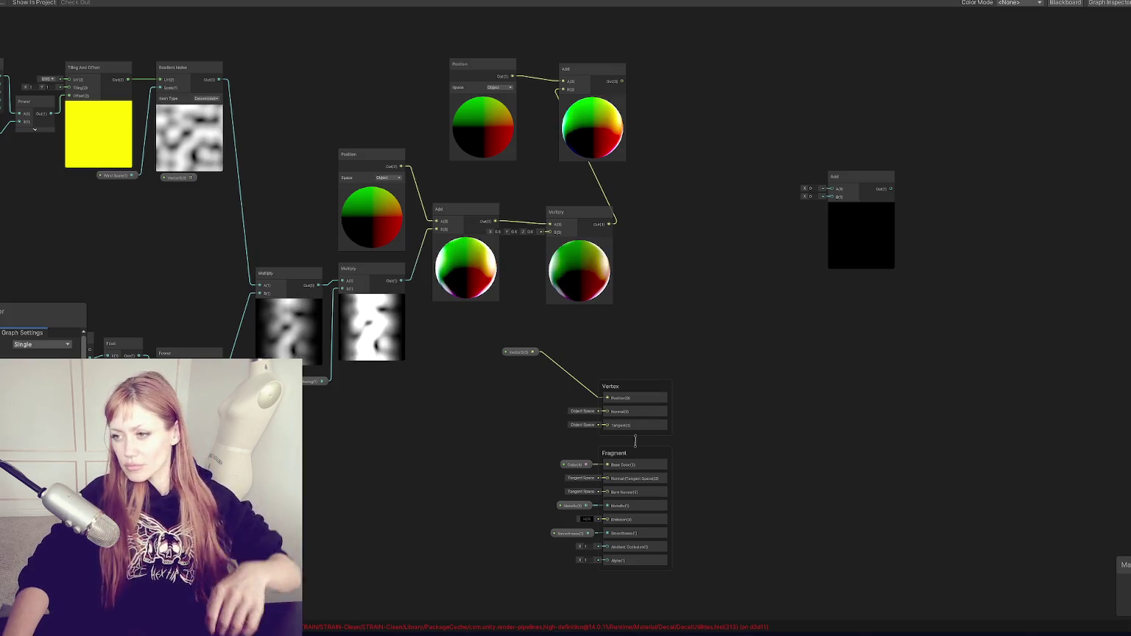
Frame the Multiply and upper Add nodes, dismissing an unwanted node search
{"action": "scroll", "coordinate": [548, 315], "scroll_direction": "up", "scroll_amount": 3}
{"action": "left_click", "coordinate": [576, 257]}
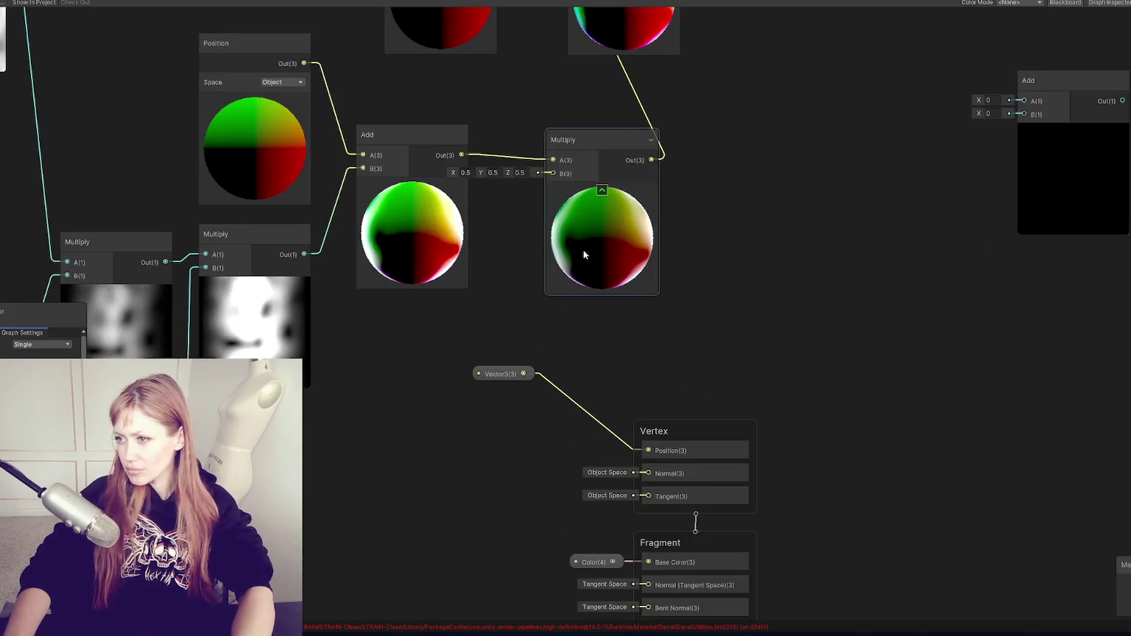
{"action": "key", "text": "f"}
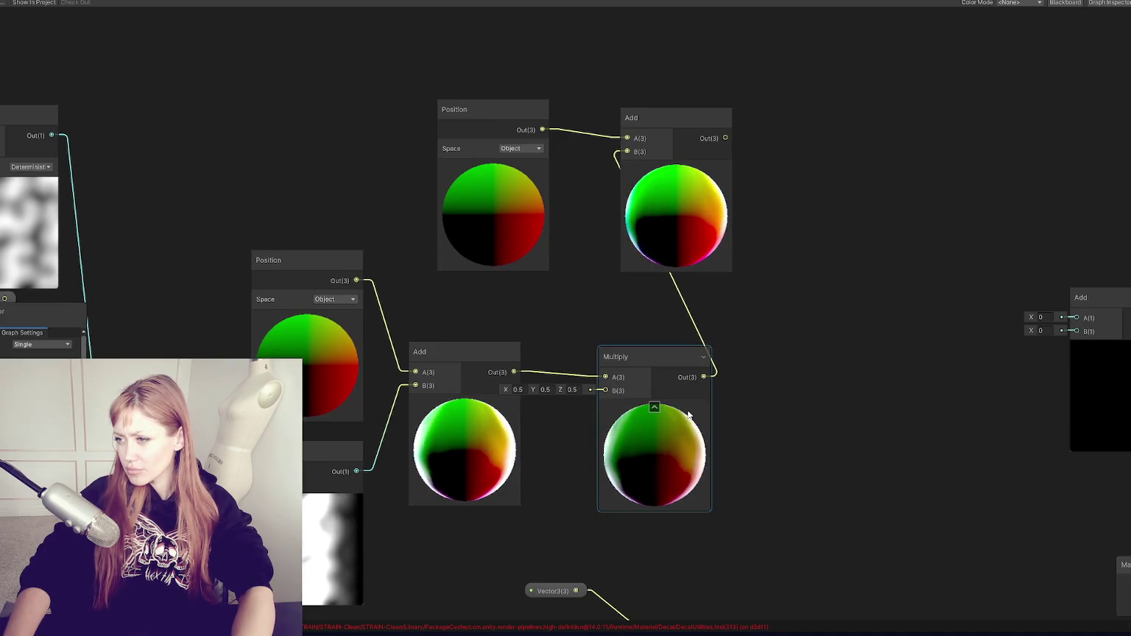
{"action": "left_click", "coordinate": [712, 142]}
{"action": "right_click", "coordinate": [873, 147]}
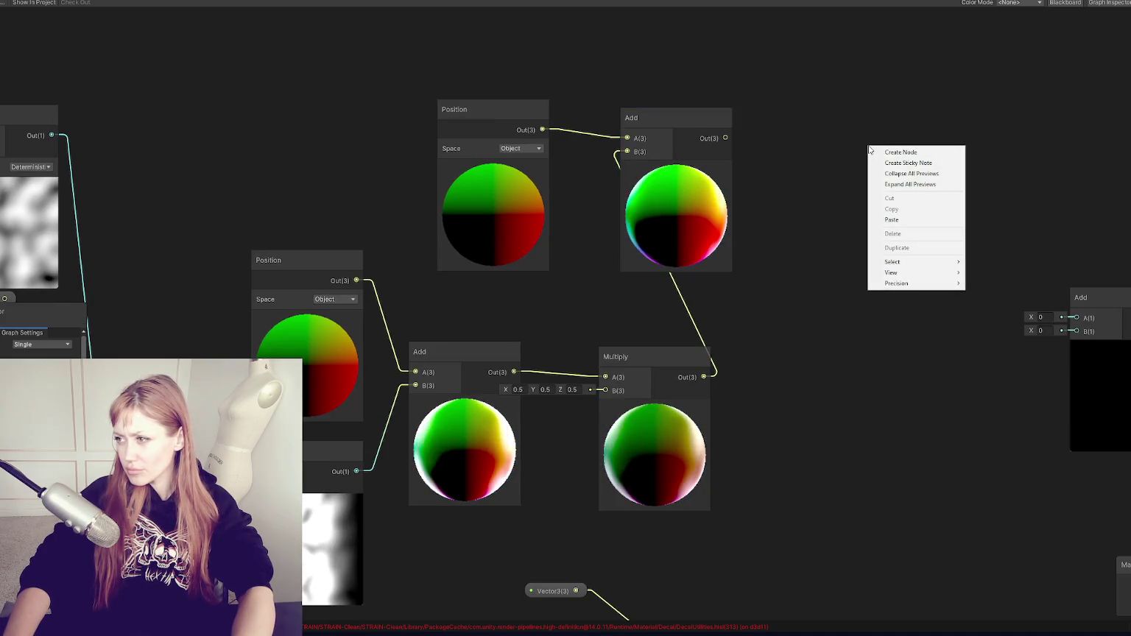
{"action": "left_click", "coordinate": [875, 150]}
{"action": "type", "text": "ve"}
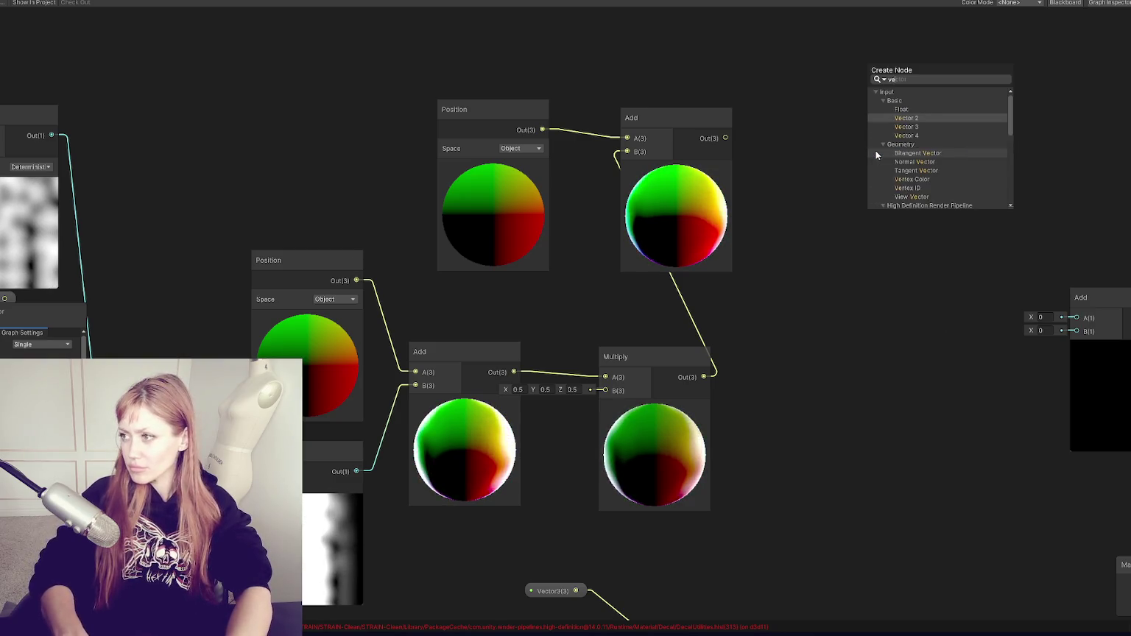
{"action": "left_click", "coordinate": [867, 393]}
Pan to the top Position and Add nodes and delete them
{"action": "scroll", "coordinate": [834, 390], "scroll_direction": "down", "scroll_amount": 5}
{"action": "scroll", "coordinate": [788, 442], "scroll_direction": "up", "scroll_amount": 4}
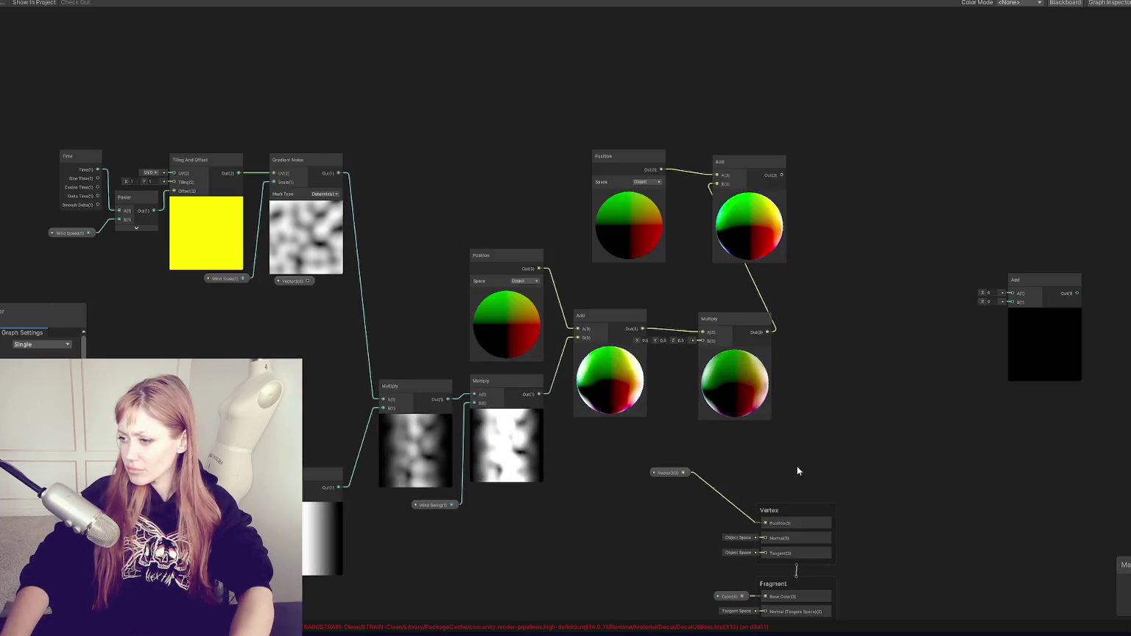
{"action": "mouse_move", "coordinate": [813, 442]}
{"action": "left_mouse_down"}
{"action": "mouse_move", "coordinate": [815, 391]}
{"action": "mouse_move", "coordinate": [1042, 370]}
{"action": "mouse_move", "coordinate": [878, 381]}
{"action": "left_mouse_up"}
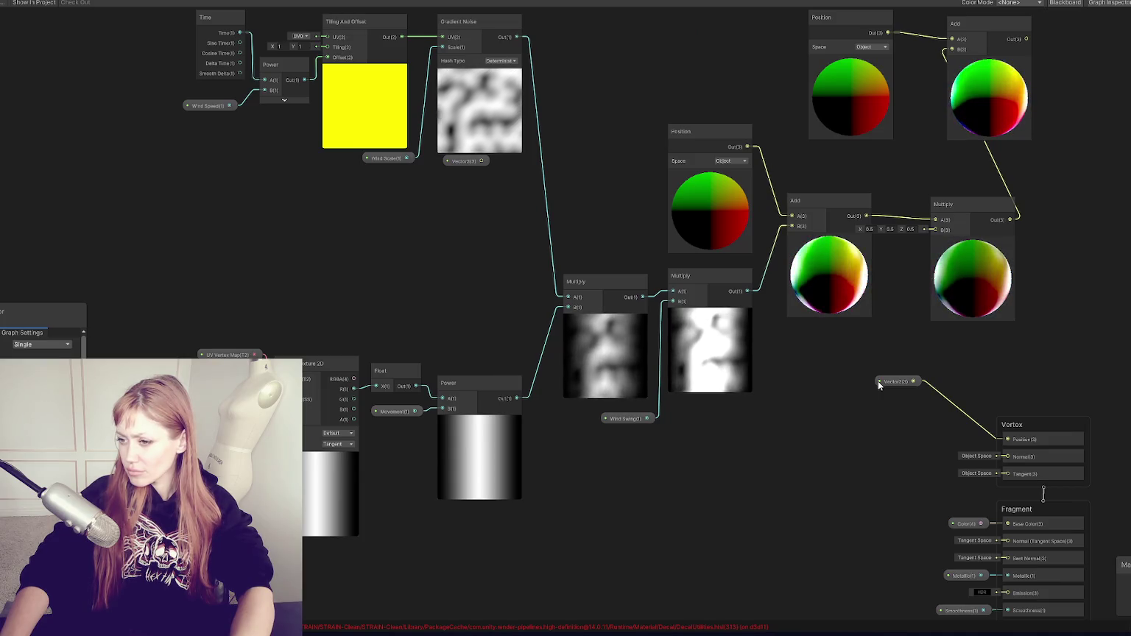
{"action": "left_click_drag", "start_coordinate": [878, 380], "coordinate": [847, 409]}
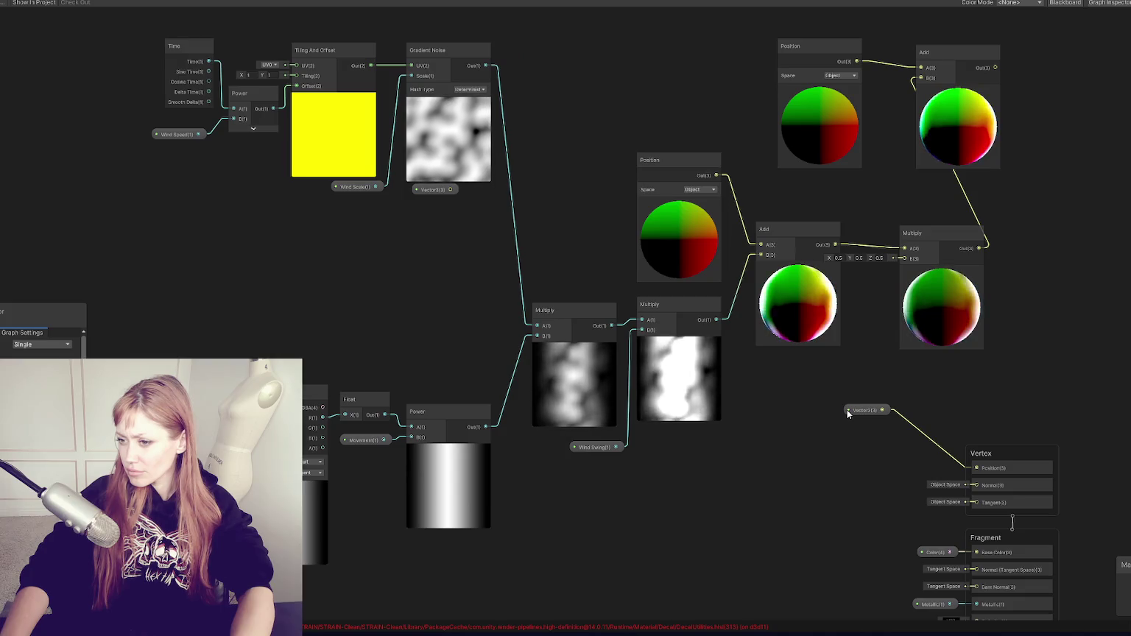
{"action": "mouse_move", "coordinate": [847, 414]}
{"action": "left_mouse_down"}
{"action": "mouse_move", "coordinate": [753, 412]}
{"action": "mouse_move", "coordinate": [508, 441]}
{"action": "mouse_move", "coordinate": [586, 426]}
{"action": "mouse_move", "coordinate": [671, 429]}
{"action": "left_mouse_up"}
{"action": "left_click_drag", "start_coordinate": [619, 29], "coordinate": [862, 210]}
{"action": "key", "text": "Delete"}
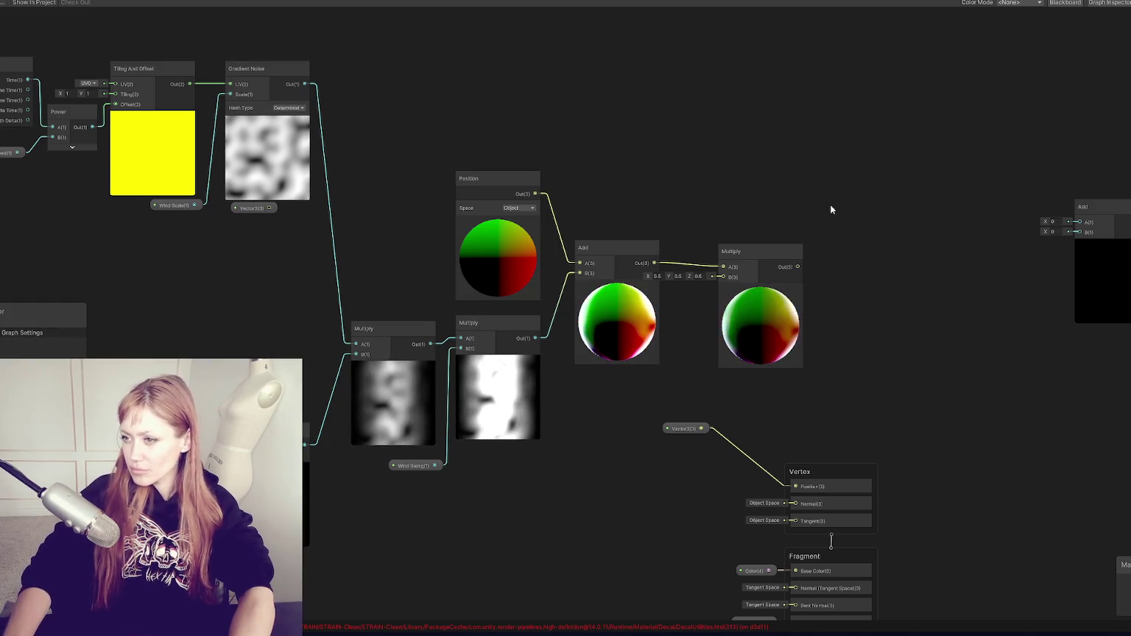
Try wiring the final Multiply output toward the Vertex stage, cancelling the search popup
{"action": "left_click", "coordinate": [513, 252]}
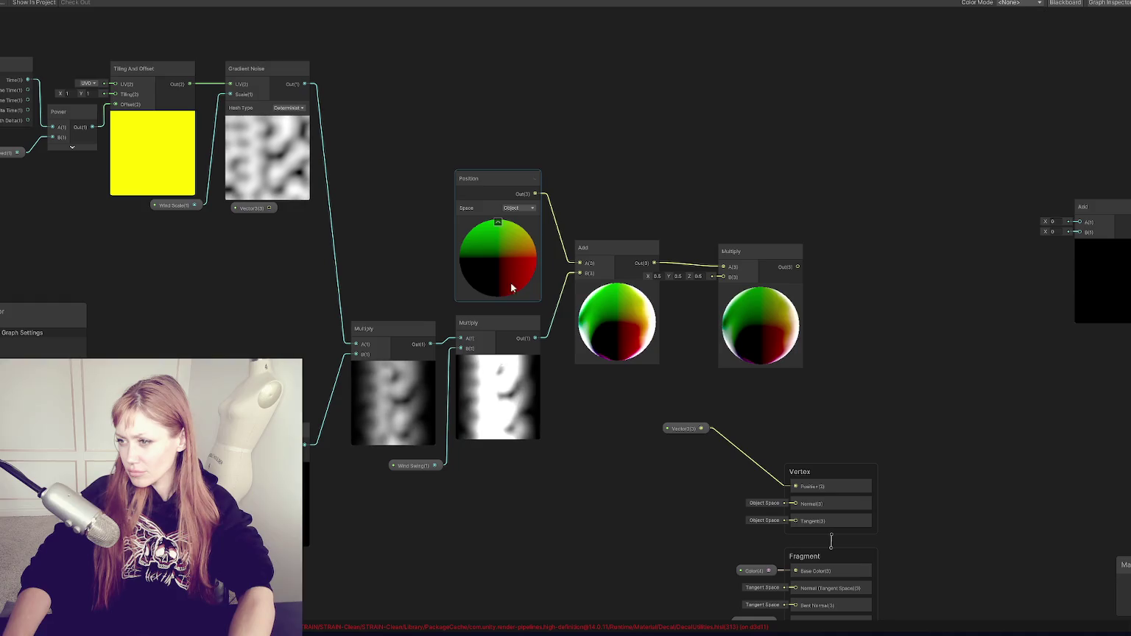
{"action": "left_click_drag", "start_coordinate": [542, 455], "coordinate": [700, 387]}
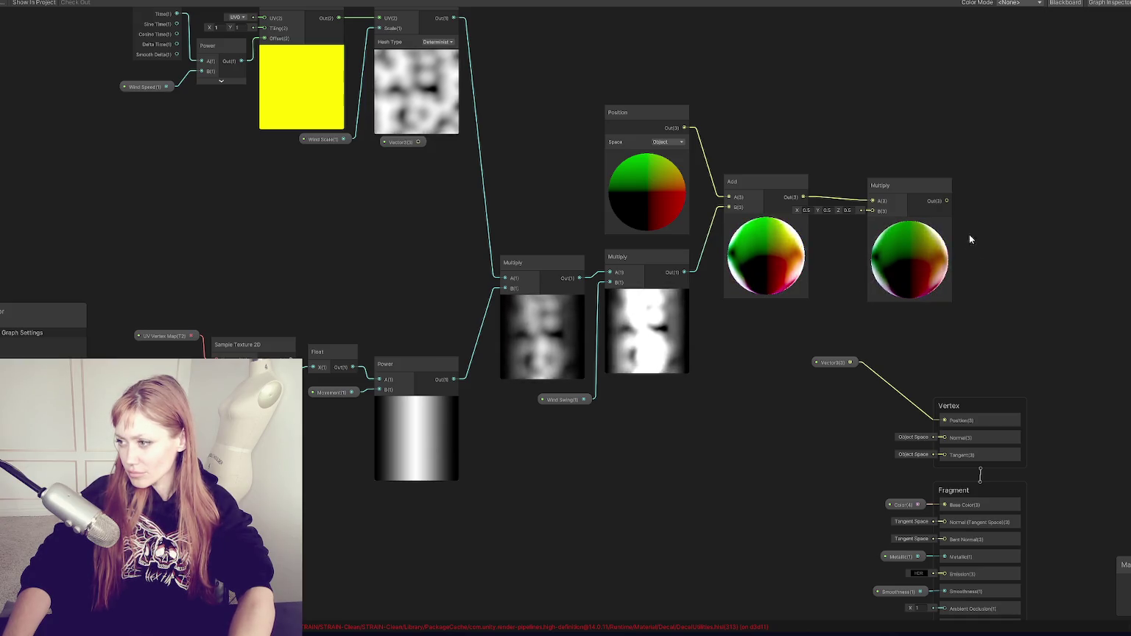
{"action": "scroll", "coordinate": [972, 226], "scroll_direction": "up", "scroll_amount": 3}
{"action": "left_click", "coordinate": [954, 161]}
{"action": "mouse_move", "coordinate": [962, 158]}
{"action": "left_mouse_down"}
{"action": "mouse_move", "coordinate": [929, 595]}
{"action": "mouse_move", "coordinate": [933, 514]}
{"action": "left_mouse_up"}
{"action": "key", "text": "Escape"}
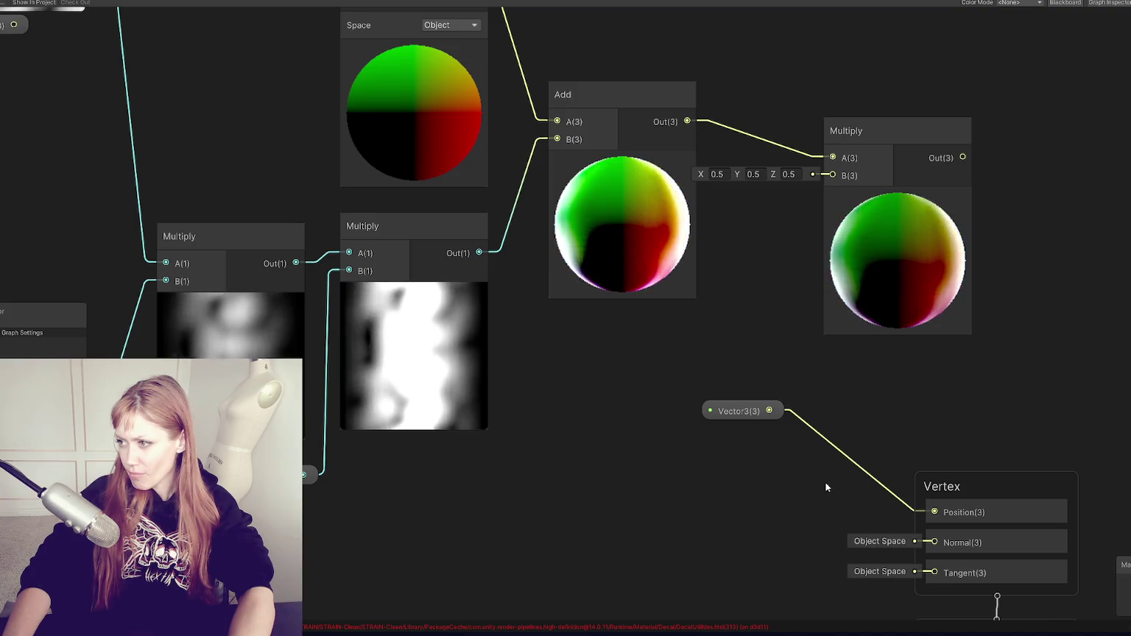
{"action": "scroll", "coordinate": [825, 487], "scroll_direction": "down", "scroll_amount": 1}
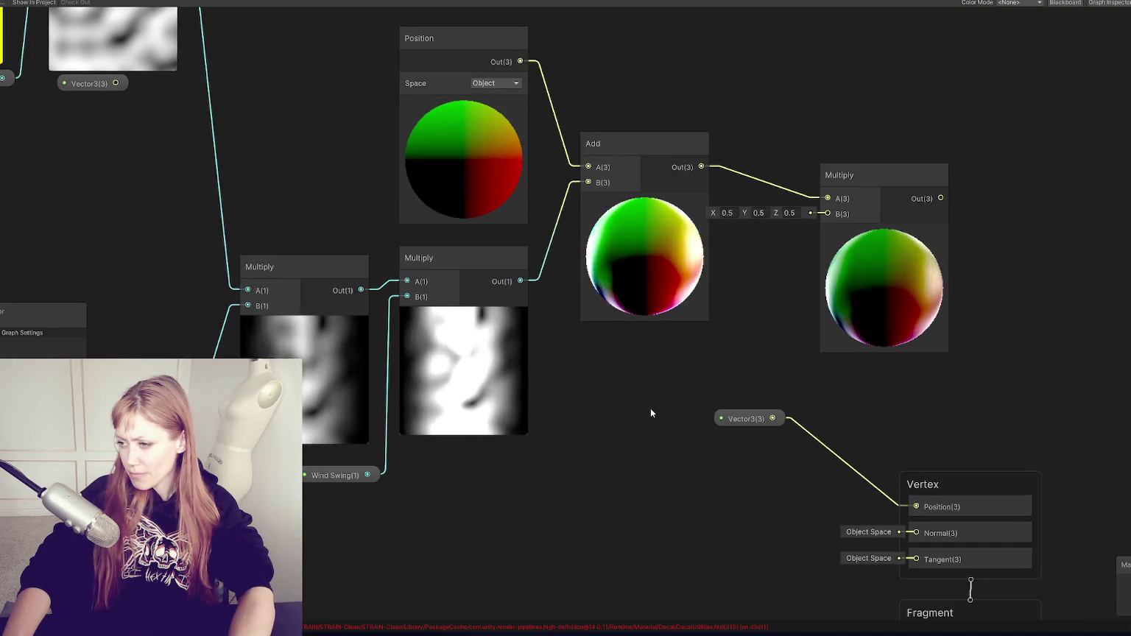
Feed the Vector3 node into Multiply's B input and move it up and left
{"action": "left_click_drag", "start_coordinate": [773, 418], "coordinate": [820, 219]}
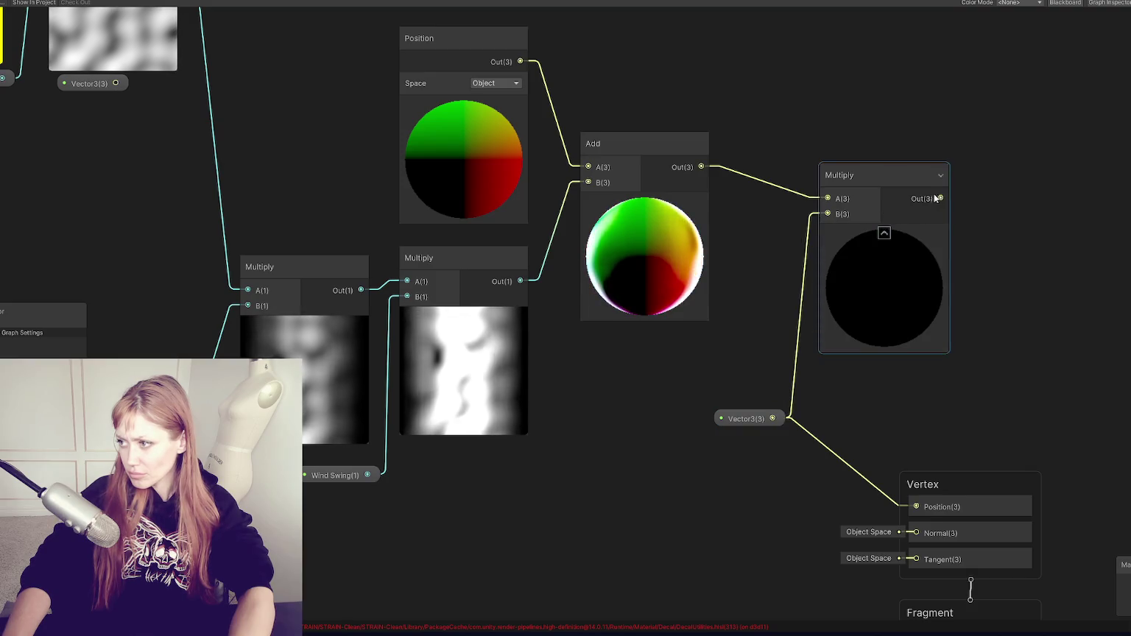
{"action": "left_click_drag", "start_coordinate": [899, 484], "coordinate": [900, 486]}
{"action": "key", "text": "Escape"}
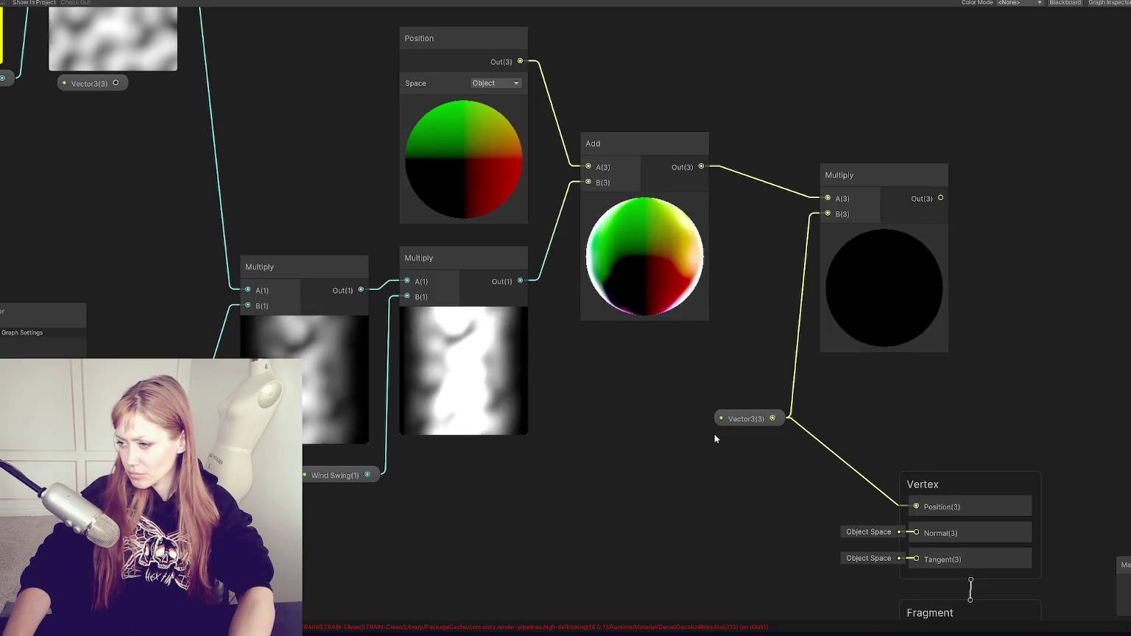
{"action": "left_click_drag", "start_coordinate": [728, 419], "coordinate": [663, 398]}
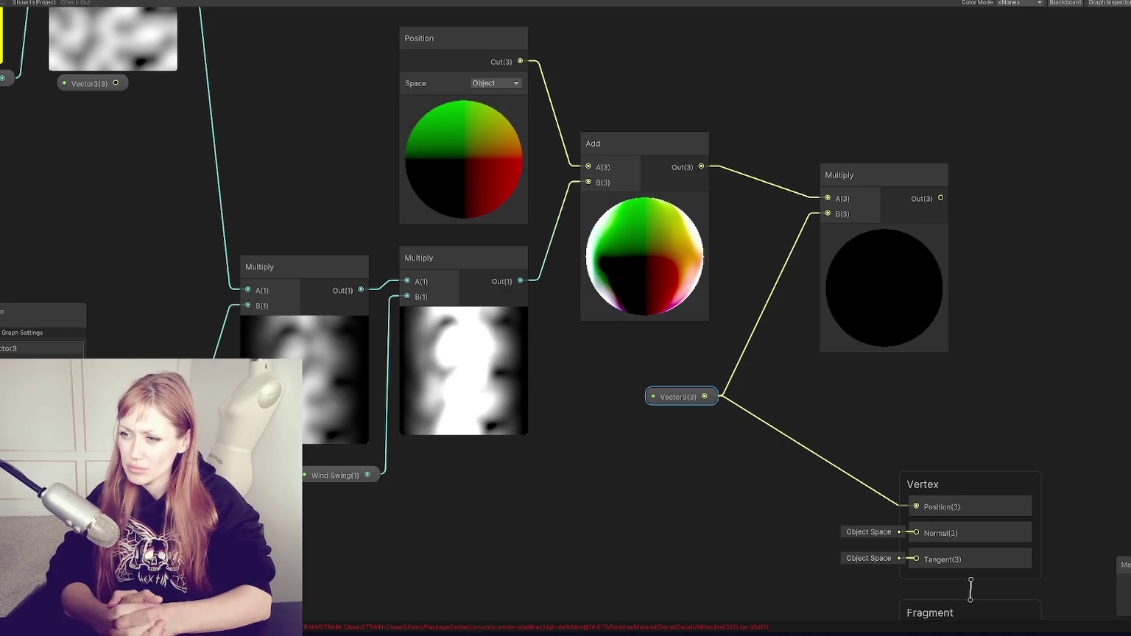
Connect the Sample Texture 2D R output directly to the Power node's A input
{"action": "mouse_move", "coordinate": [392, 504]}
{"action": "left_mouse_down"}
{"action": "mouse_move", "coordinate": [772, 437]}
{"action": "mouse_move", "coordinate": [918, 436]}
{"action": "mouse_move", "coordinate": [932, 456]}
{"action": "left_mouse_up"}
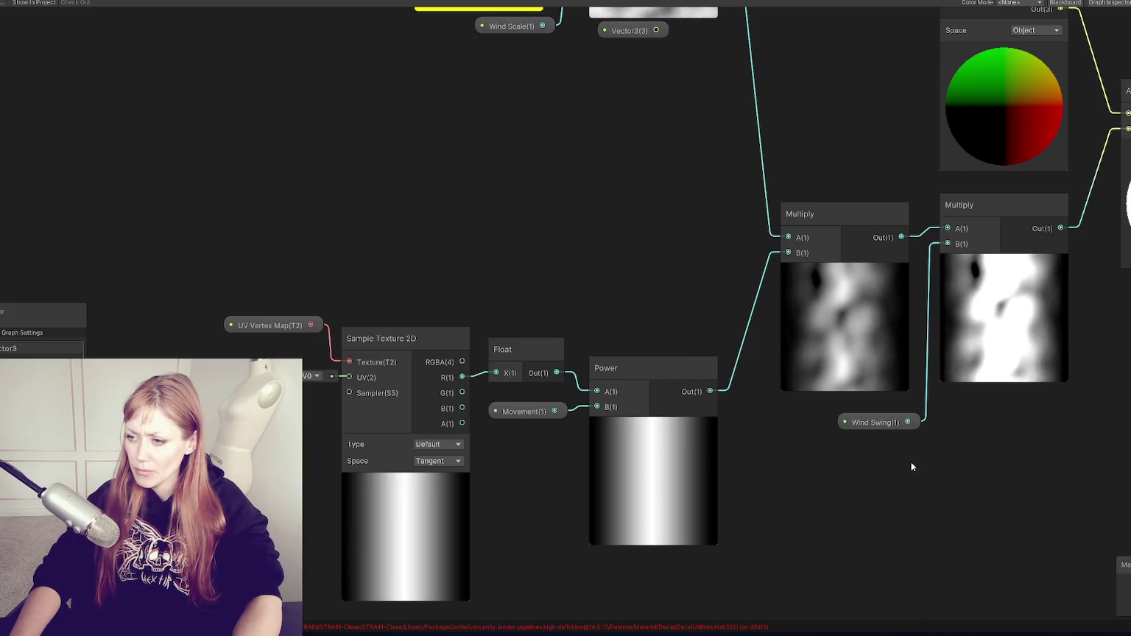
{"action": "mouse_move", "coordinate": [462, 376]}
{"action": "left_mouse_down"}
{"action": "mouse_move", "coordinate": [603, 404]}
{"action": "mouse_move", "coordinate": [598, 393]}
{"action": "left_mouse_up"}
{"action": "mouse_move", "coordinate": [949, 348]}
{"action": "left_mouse_down"}
{"action": "mouse_move", "coordinate": [797, 384]}
{"action": "mouse_move", "coordinate": [208, 426]}
{"action": "left_mouse_up"}
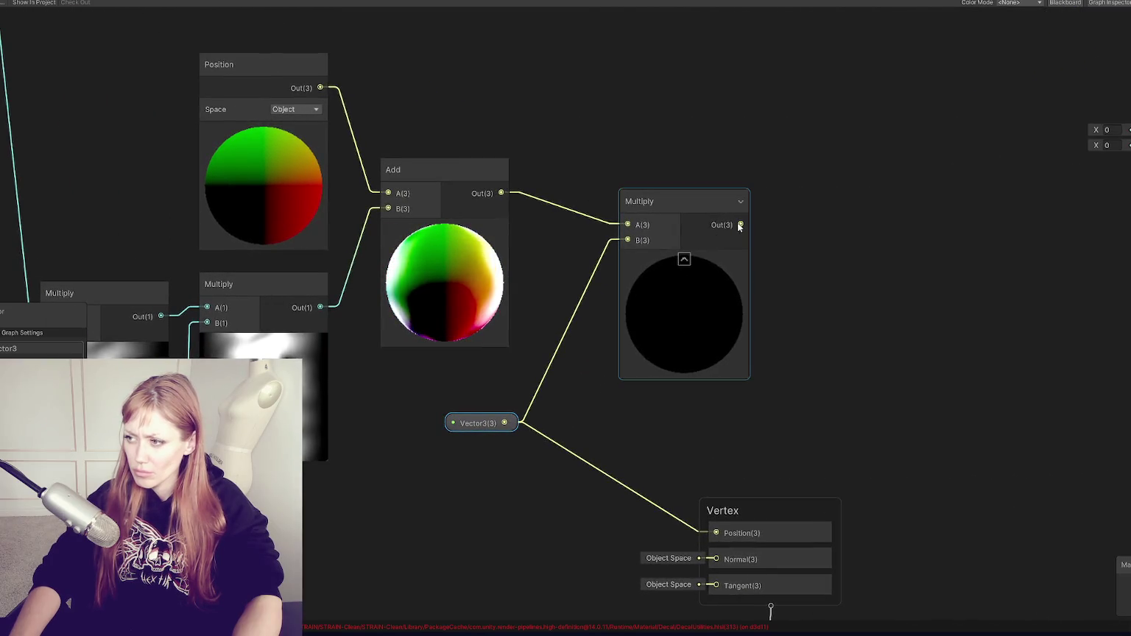
{"action": "left_click_drag", "start_coordinate": [712, 531], "coordinate": [711, 532]}
{"action": "left_click", "coordinate": [767, 452]}
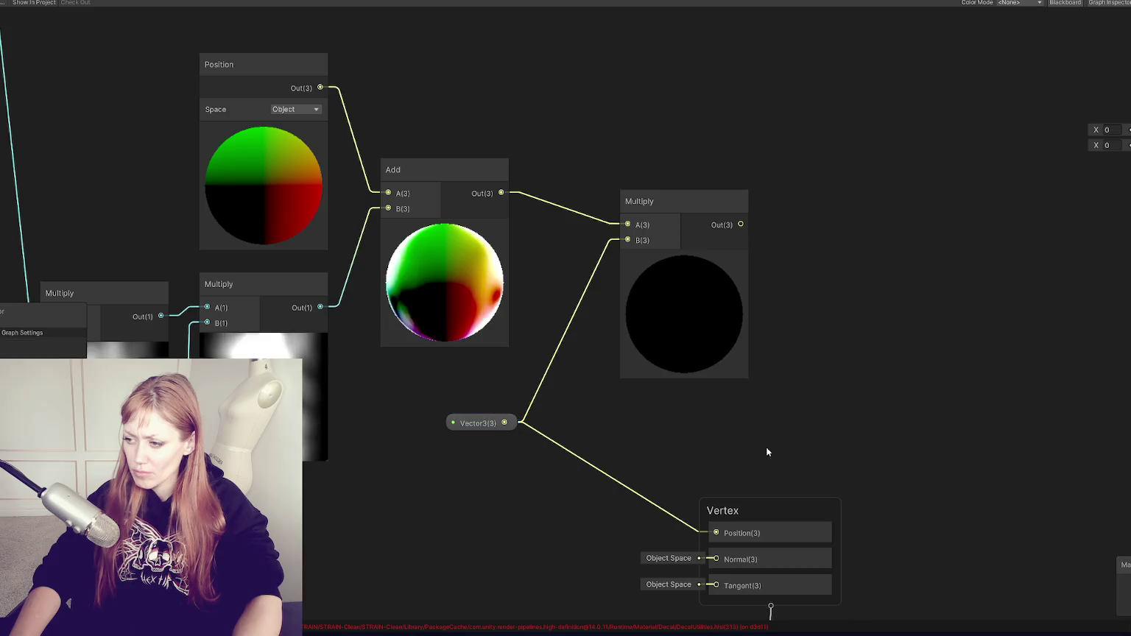
Connect the Sample Texture 2D R output to the Vertex block's Position input
{"action": "mouse_move", "coordinate": [792, 425]}
{"action": "left_mouse_down"}
{"action": "mouse_move", "coordinate": [764, 417]}
{"action": "mouse_move", "coordinate": [887, 361]}
{"action": "left_mouse_up"}
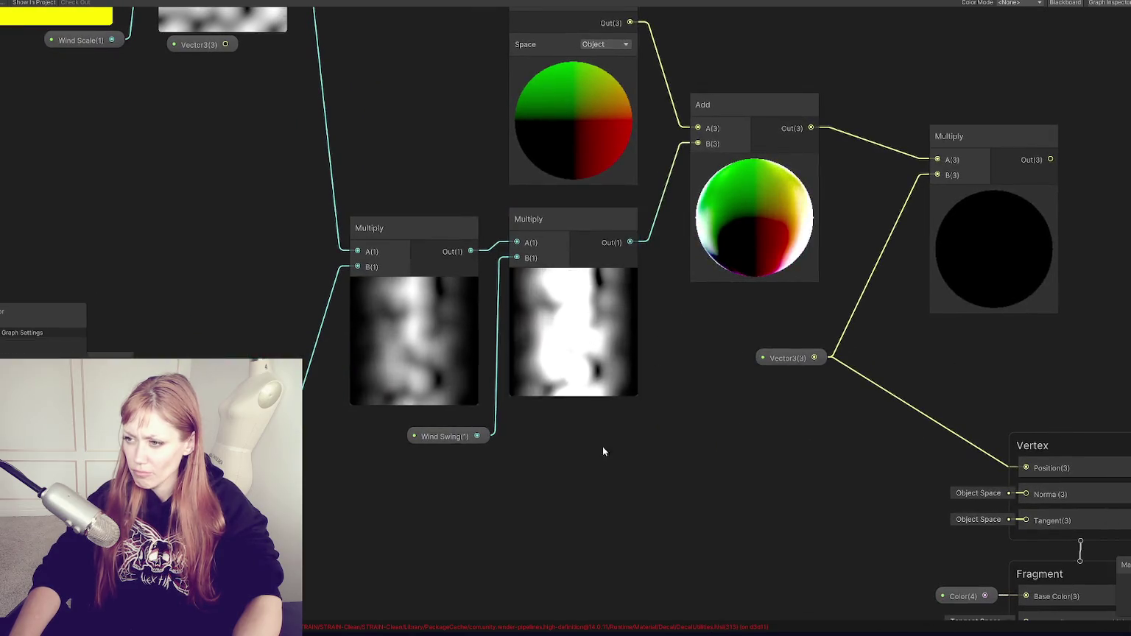
{"action": "left_click_drag", "start_coordinate": [630, 243], "coordinate": [958, 471]}
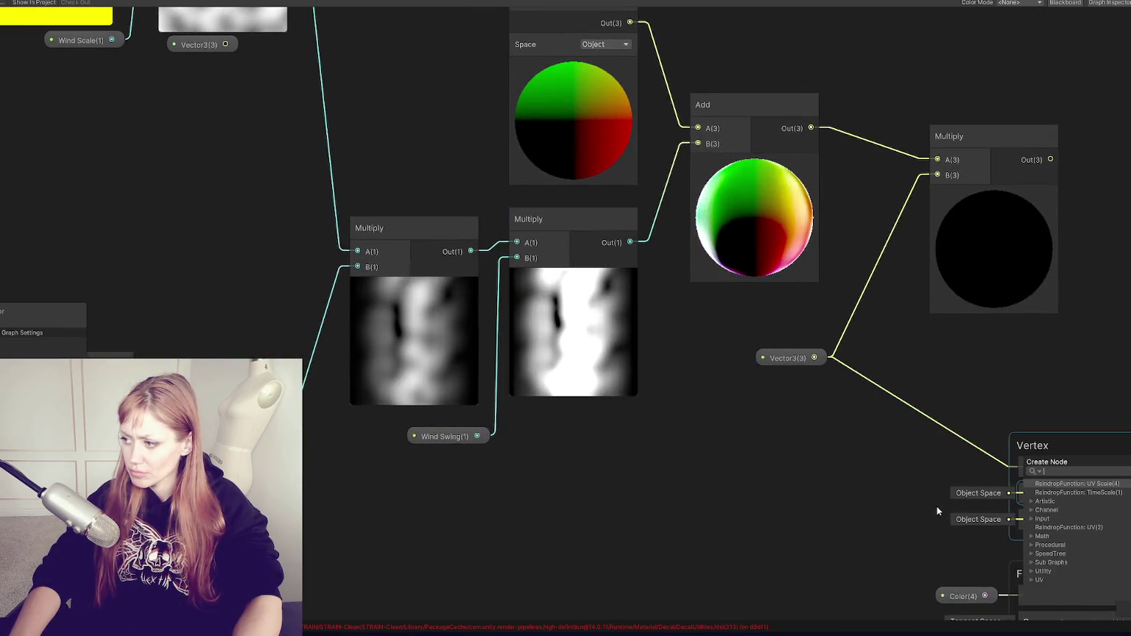
{"action": "scroll", "coordinate": [526, 472], "scroll_direction": "down", "scroll_amount": 2}
{"action": "mouse_move", "coordinate": [164, 429]}
{"action": "left_mouse_down"}
{"action": "mouse_move", "coordinate": [335, 354]}
{"action": "mouse_move", "coordinate": [977, 385]}
{"action": "mouse_move", "coordinate": [1104, 405]}
{"action": "left_mouse_up"}
{"action": "key", "text": "Escape"}
{"action": "left_click_drag", "start_coordinate": [355, 343], "coordinate": [1108, 404]}
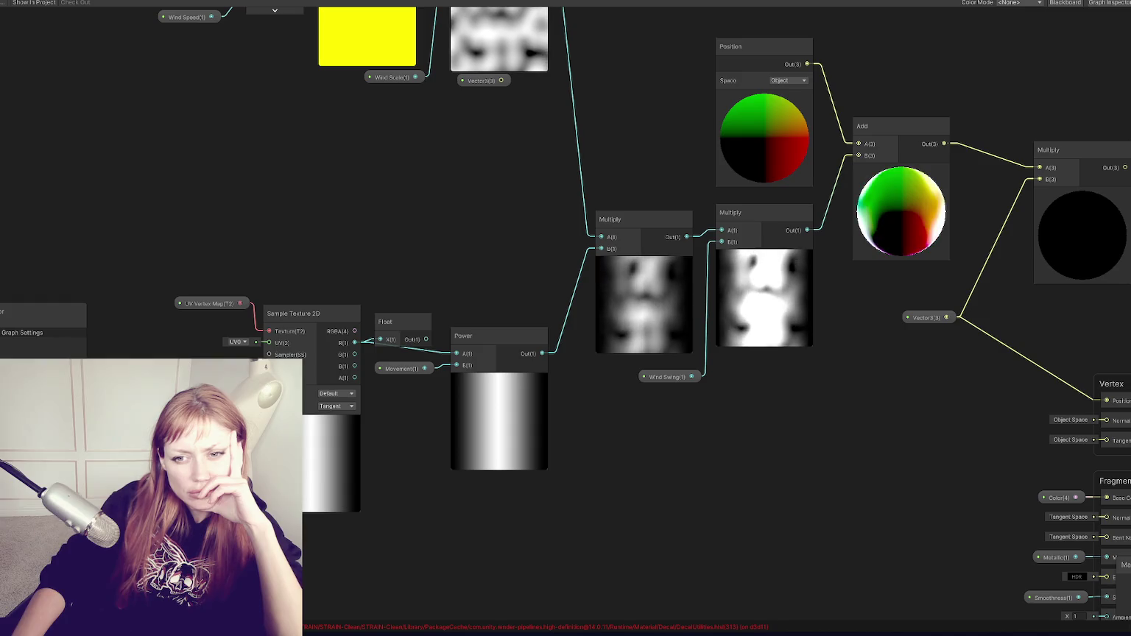
Centre the Add, Multiply and Vertex nodes and move the Graph Inspector to the right
{"action": "scroll", "coordinate": [701, 177], "scroll_direction": "up", "scroll_amount": 1}
{"action": "mouse_move", "coordinate": [701, 177]}
{"action": "left_mouse_down"}
{"action": "mouse_move", "coordinate": [633, 99]}
{"action": "mouse_move", "coordinate": [521, 151]}
{"action": "left_mouse_up"}
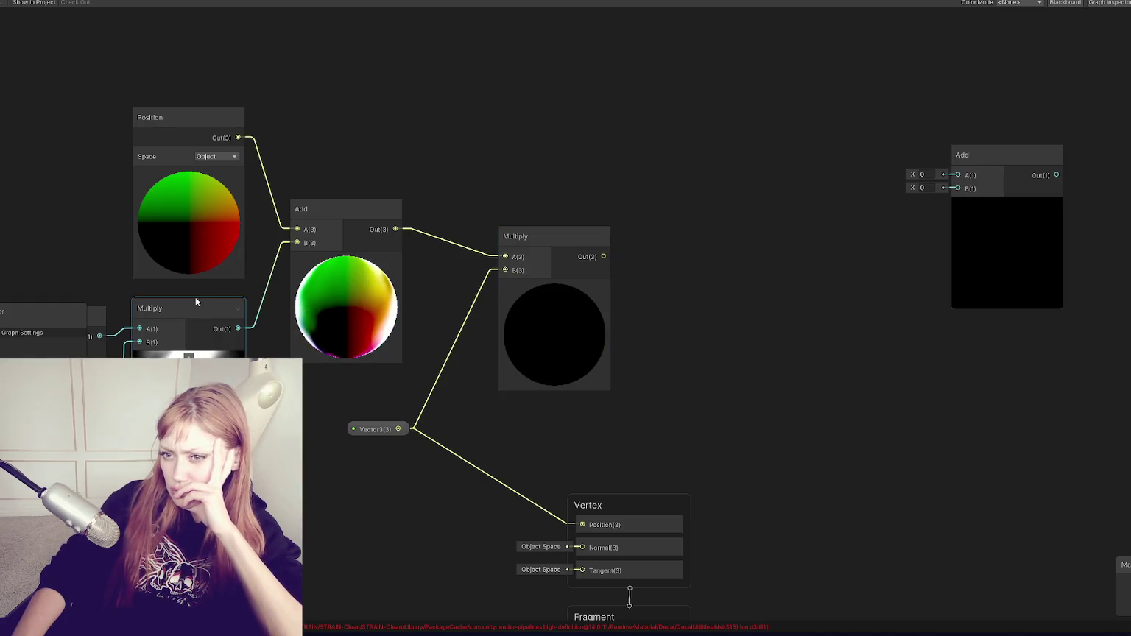
{"action": "mouse_move", "coordinate": [29, 301]}
{"action": "left_mouse_down"}
{"action": "mouse_move", "coordinate": [94, 76]}
{"action": "mouse_move", "coordinate": [677, 121]}
{"action": "mouse_move", "coordinate": [987, 304]}
{"action": "left_mouse_up"}
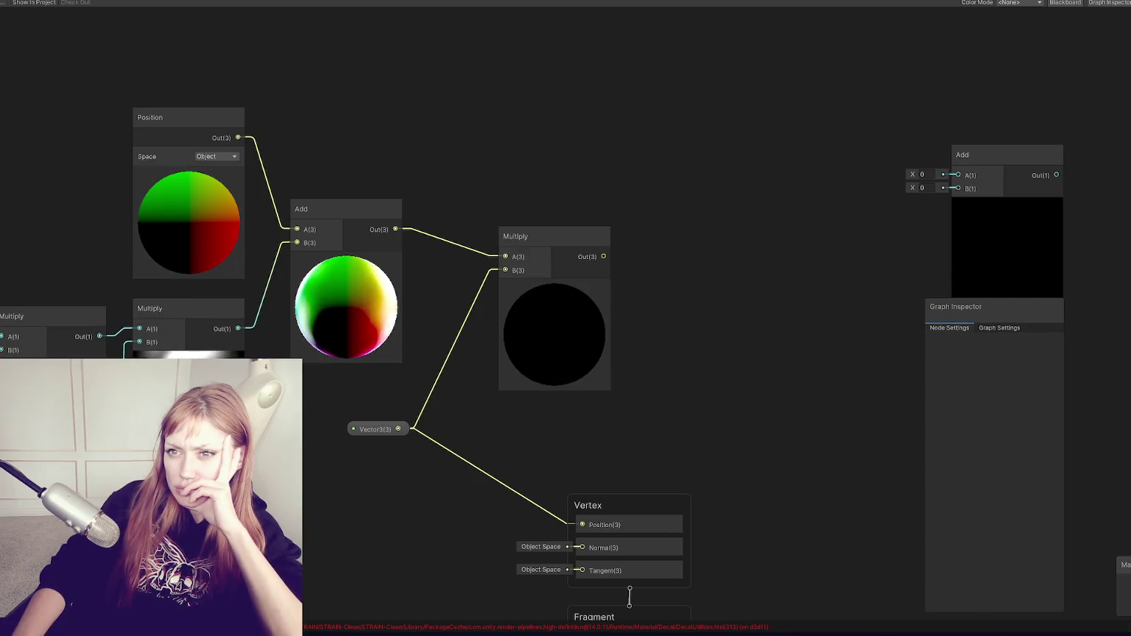
Restore the Shader Graph window, close the Blackboard, and fit the node network in view
{"action": "key", "text": "shift+space"}
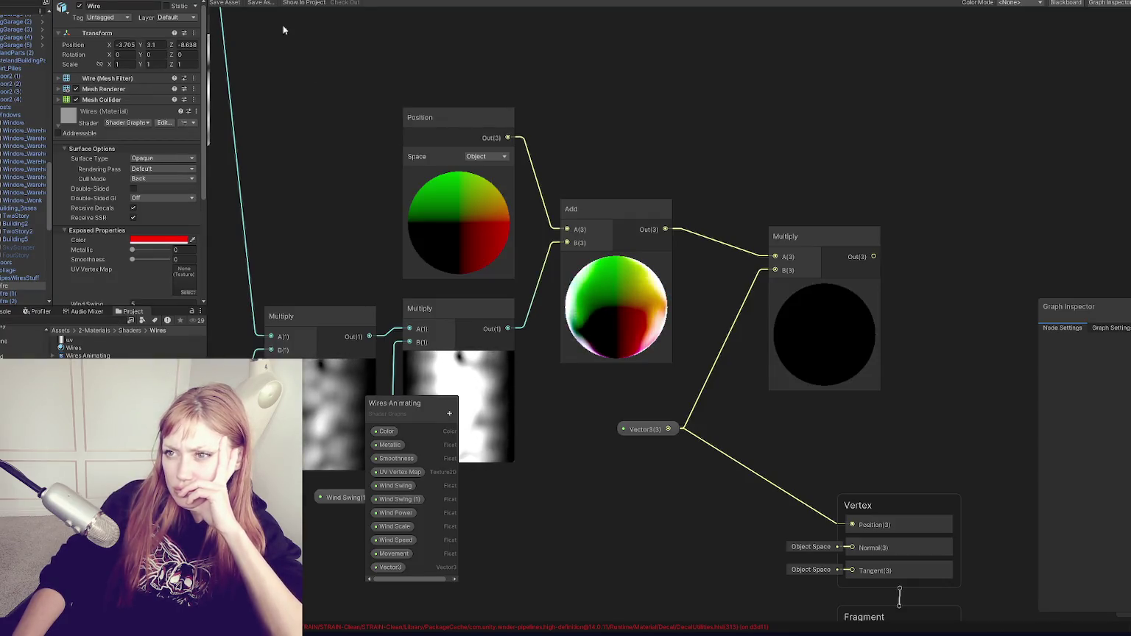
{"action": "left_click", "coordinate": [1103, 6]}
{"action": "left_click", "coordinate": [1103, 6]}
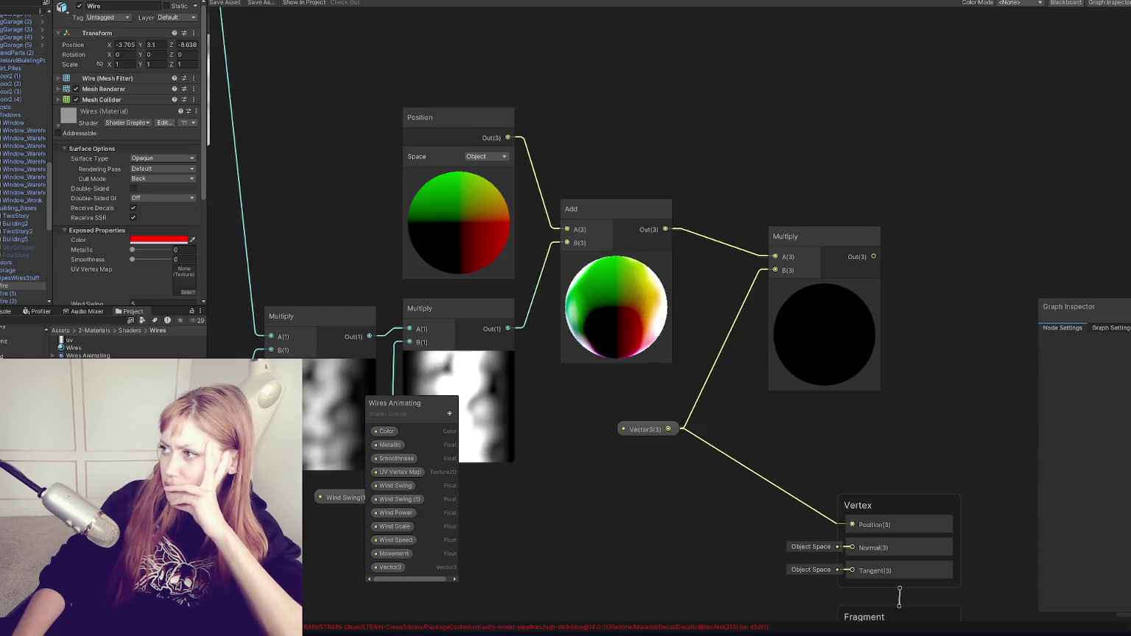
{"action": "left_click", "coordinate": [1067, 3]}
{"action": "mouse_move", "coordinate": [334, 93]}
{"action": "left_mouse_down"}
{"action": "mouse_move", "coordinate": [516, 134]}
{"action": "mouse_move", "coordinate": [92, 150]}
{"action": "left_mouse_up"}
{"action": "key", "text": "a"}
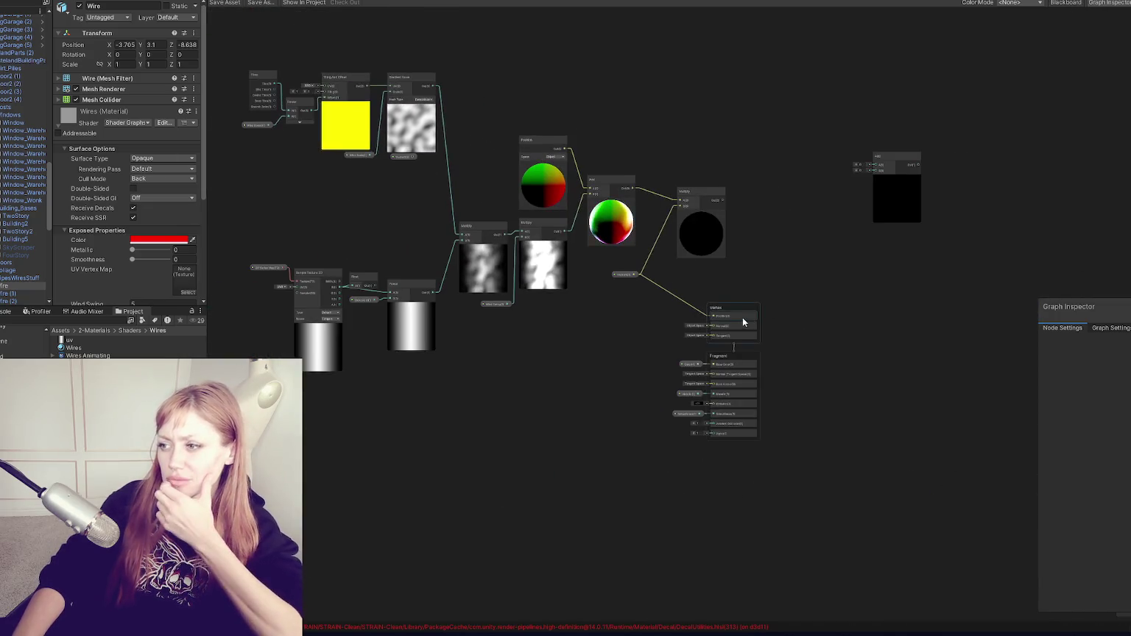
{"action": "scroll", "coordinate": [745, 316], "scroll_direction": "up", "scroll_amount": 5}
Dock the Graph Inspector at the right edge of the graph window
{"action": "left_click_drag", "start_coordinate": [1094, 313], "coordinate": [417, 291]}
{"action": "left_click", "coordinate": [428, 293]}
{"action": "left_click", "coordinate": [387, 295]}
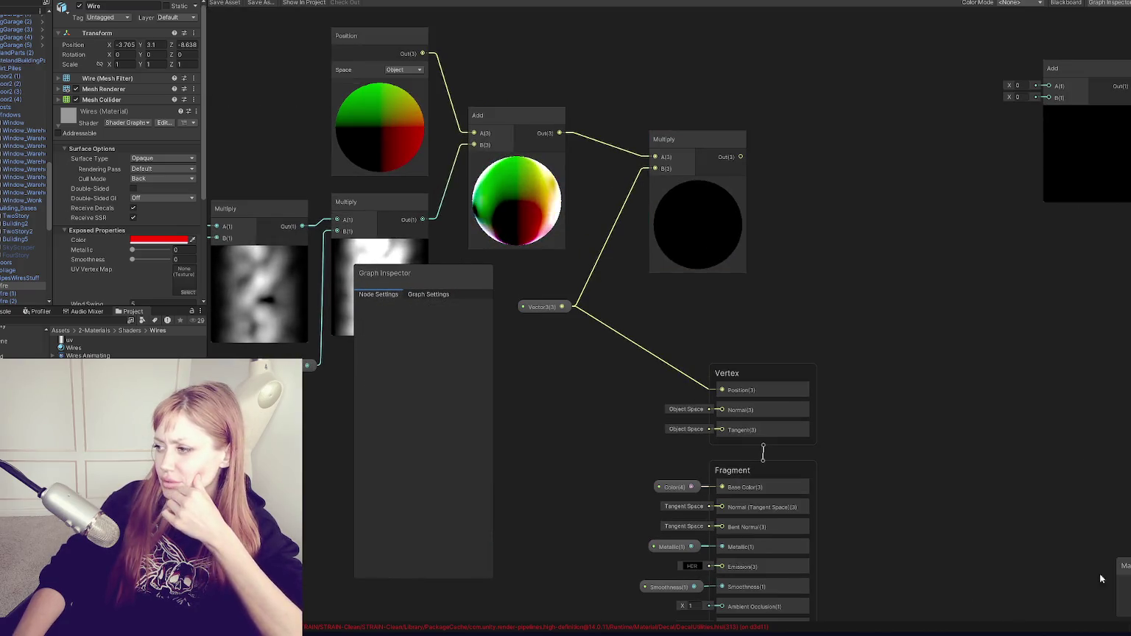
{"action": "mouse_move", "coordinate": [1116, 563]}
{"action": "left_mouse_down"}
{"action": "mouse_move", "coordinate": [1072, 523]}
{"action": "mouse_move", "coordinate": [1121, 571]}
{"action": "left_mouse_up"}
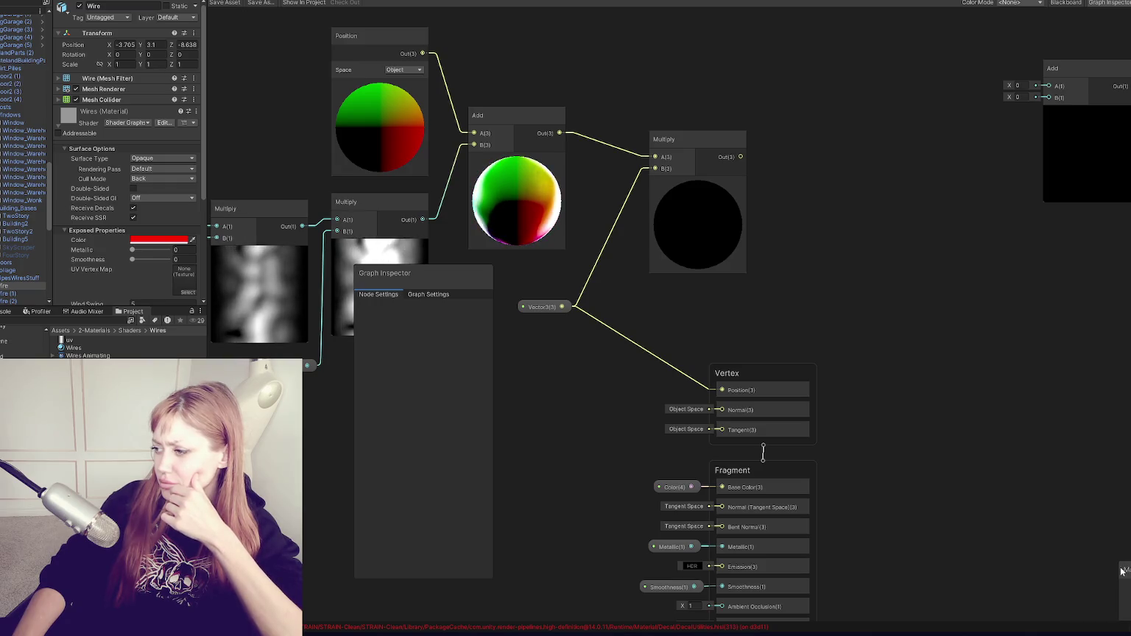
{"action": "mouse_move", "coordinate": [304, 145]}
{"action": "left_mouse_down"}
{"action": "mouse_move", "coordinate": [551, 139]}
{"action": "mouse_move", "coordinate": [412, 99]}
{"action": "left_mouse_up"}
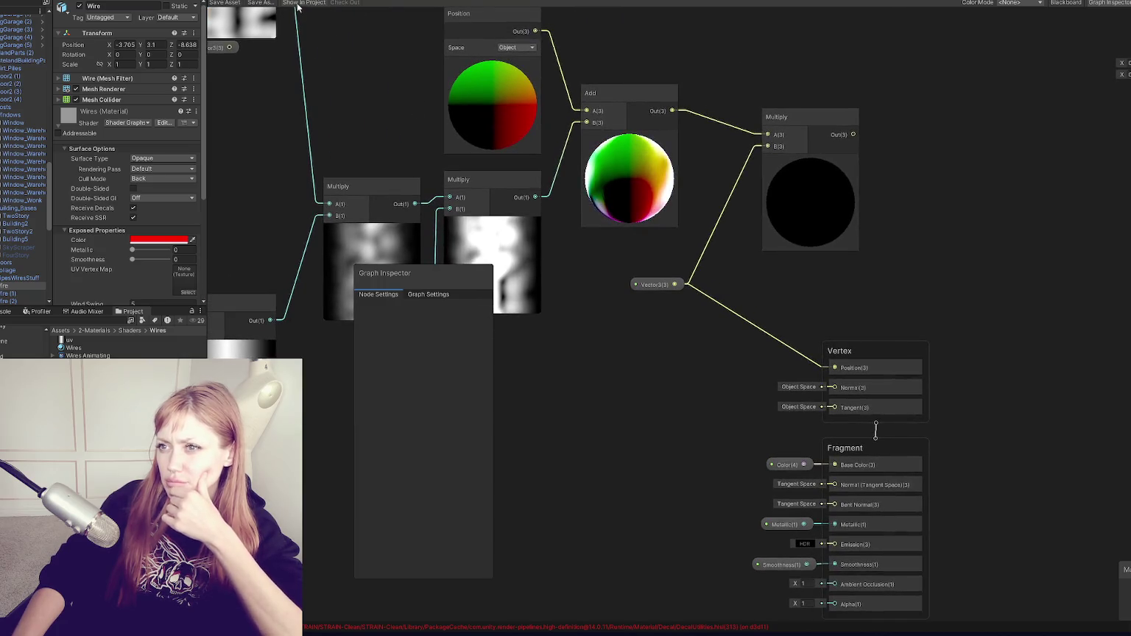
{"action": "left_click_drag", "start_coordinate": [425, 282], "coordinate": [1076, 282]}
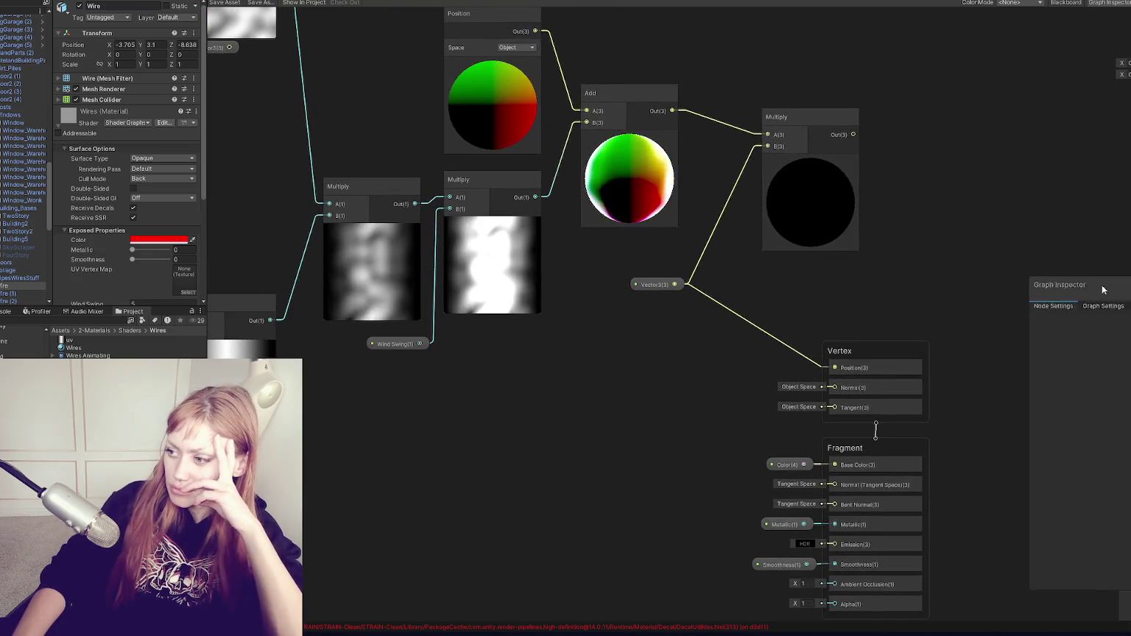
Duplicate the Vector3 node and arrange both Vector3 nodes beside the Multiply node
{"action": "left_click", "coordinate": [636, 285]}
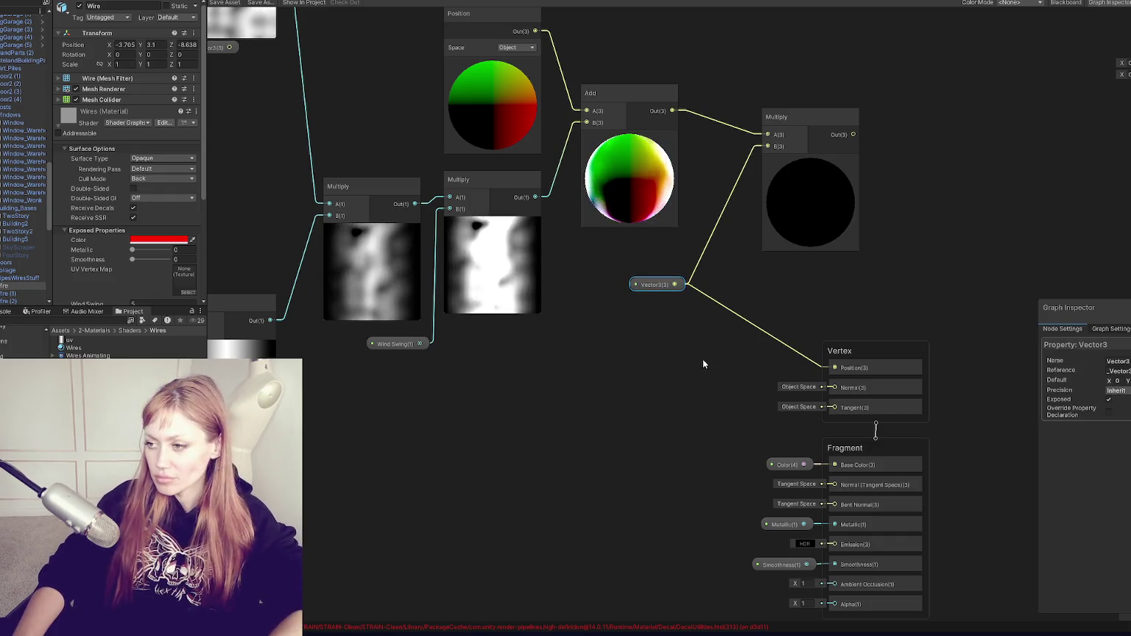
{"action": "key", "text": "ctrl+d"}
{"action": "left_click_drag", "start_coordinate": [733, 362], "coordinate": [652, 328]}
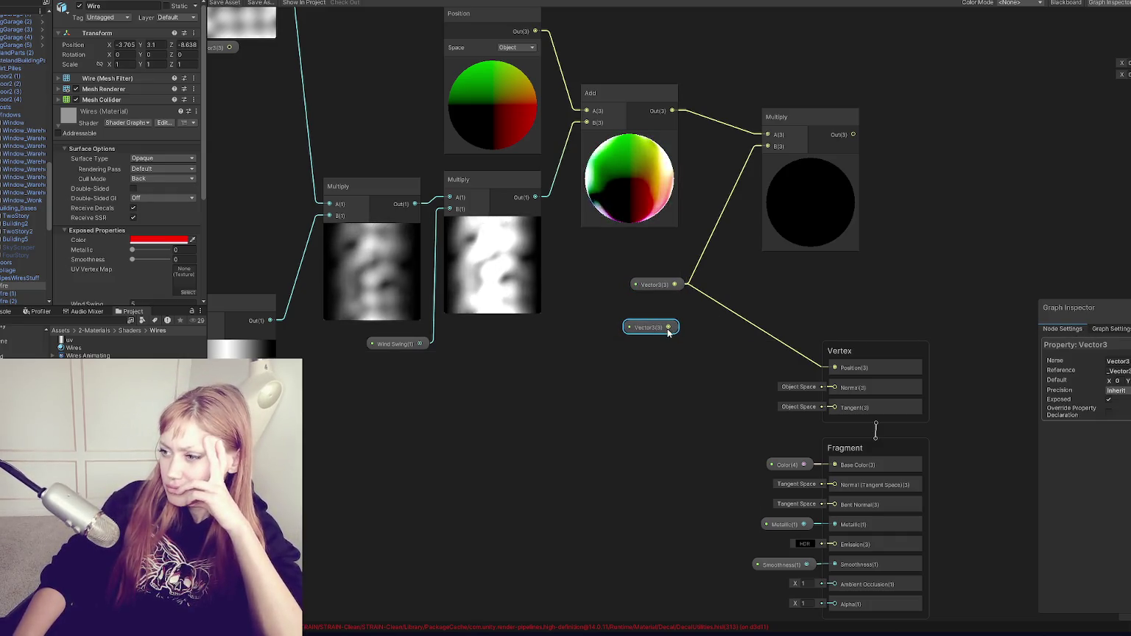
{"action": "mouse_move", "coordinate": [858, 120]}
{"action": "left_mouse_down"}
{"action": "mouse_move", "coordinate": [736, 410]}
{"action": "mouse_move", "coordinate": [749, 409]}
{"action": "left_mouse_up"}
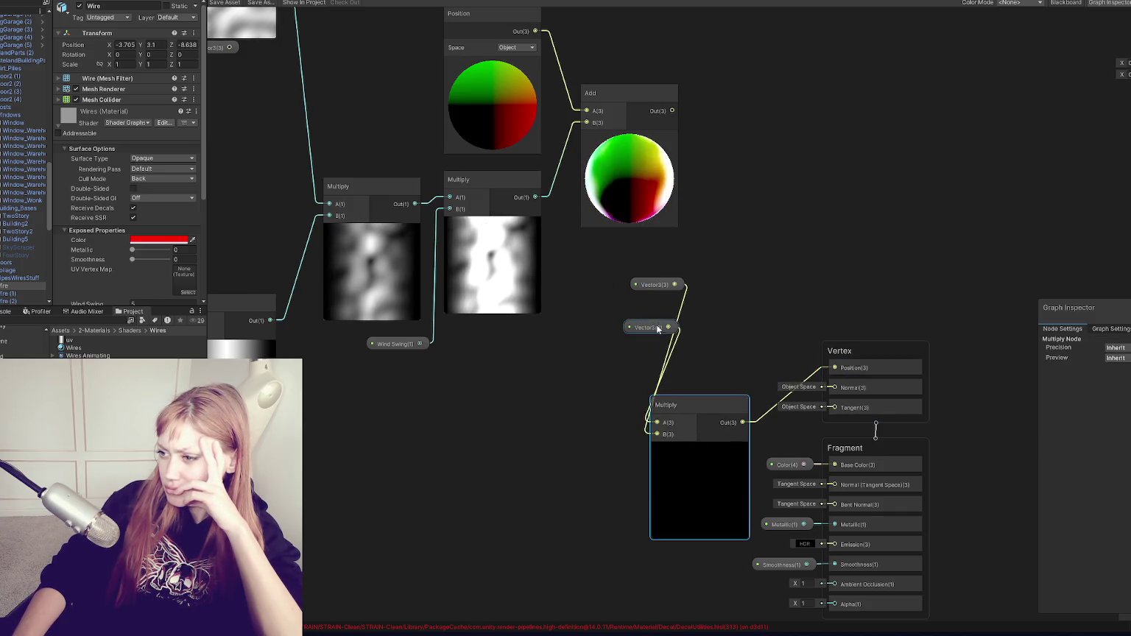
{"action": "left_click_drag", "start_coordinate": [662, 330], "coordinate": [499, 399]}
{"action": "left_click_drag", "start_coordinate": [639, 291], "coordinate": [482, 376]}
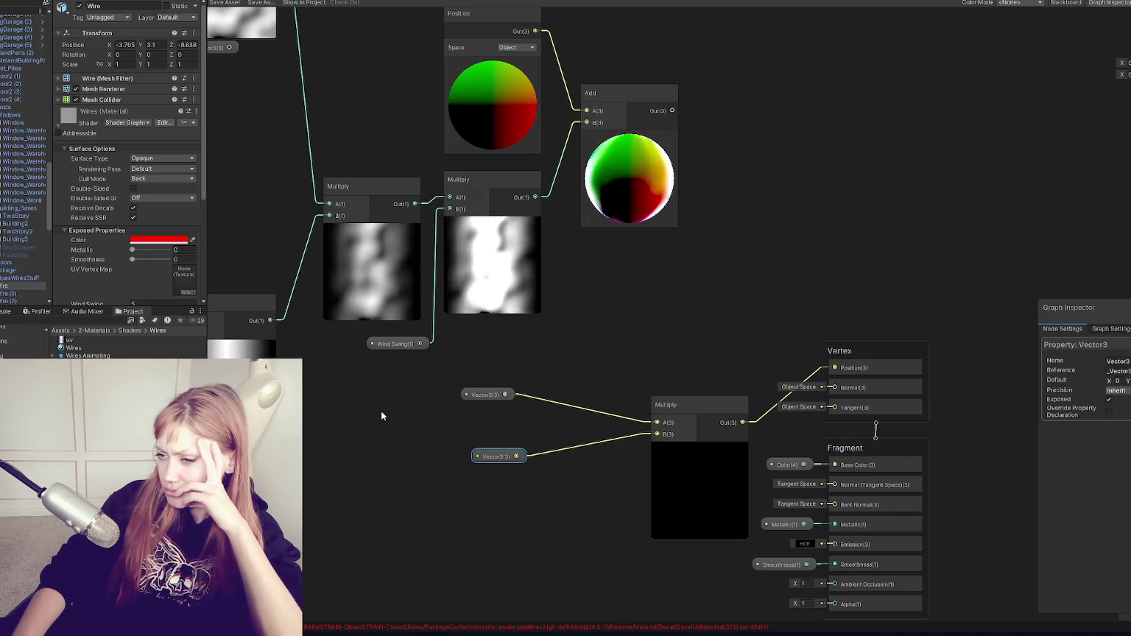
{"action": "left_click_drag", "start_coordinate": [383, 411], "coordinate": [655, 258]}
{"action": "right_click", "coordinate": [655, 258]}
Create a Float node set to 0 and wire it into the Multiply node's B input
{"action": "left_click", "coordinate": [559, 300]}
{"action": "left_click_drag", "start_coordinate": [558, 300], "coordinate": [390, 389]}
{"action": "right_click", "coordinate": [598, 351]}
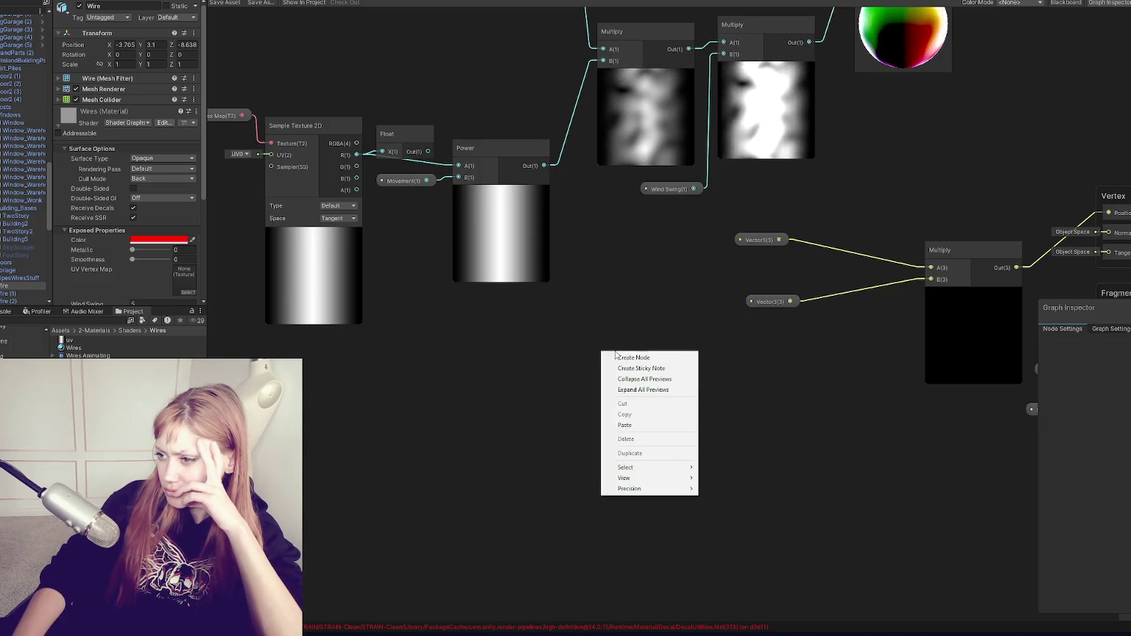
{"action": "left_click", "coordinate": [617, 358]}
{"action": "type", "text": "float"}
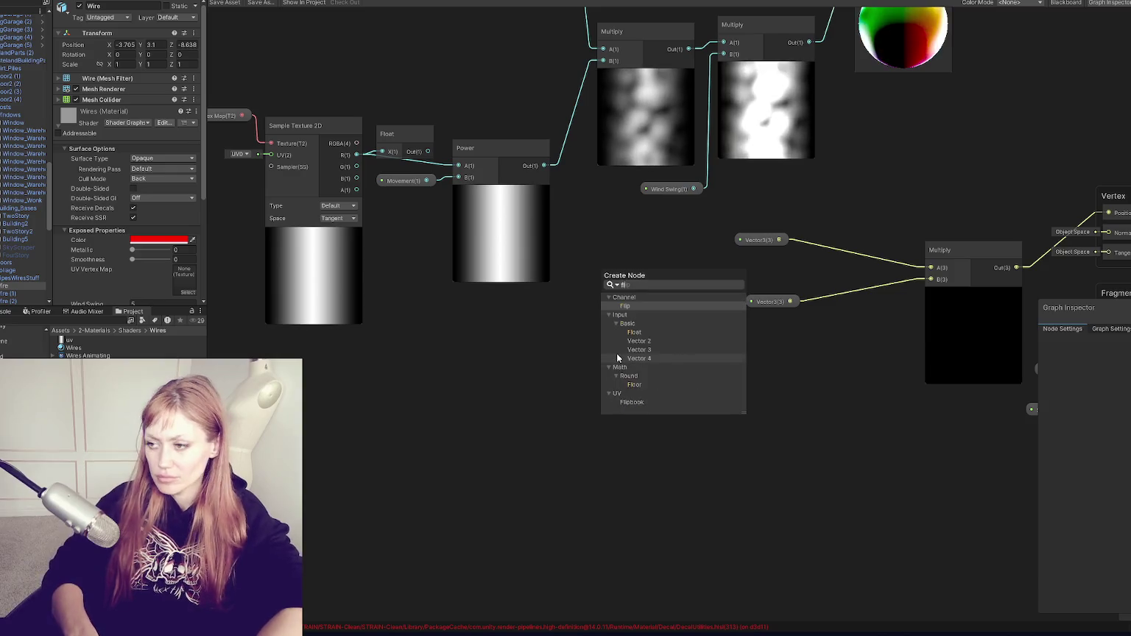
{"action": "left_click", "coordinate": [655, 313]}
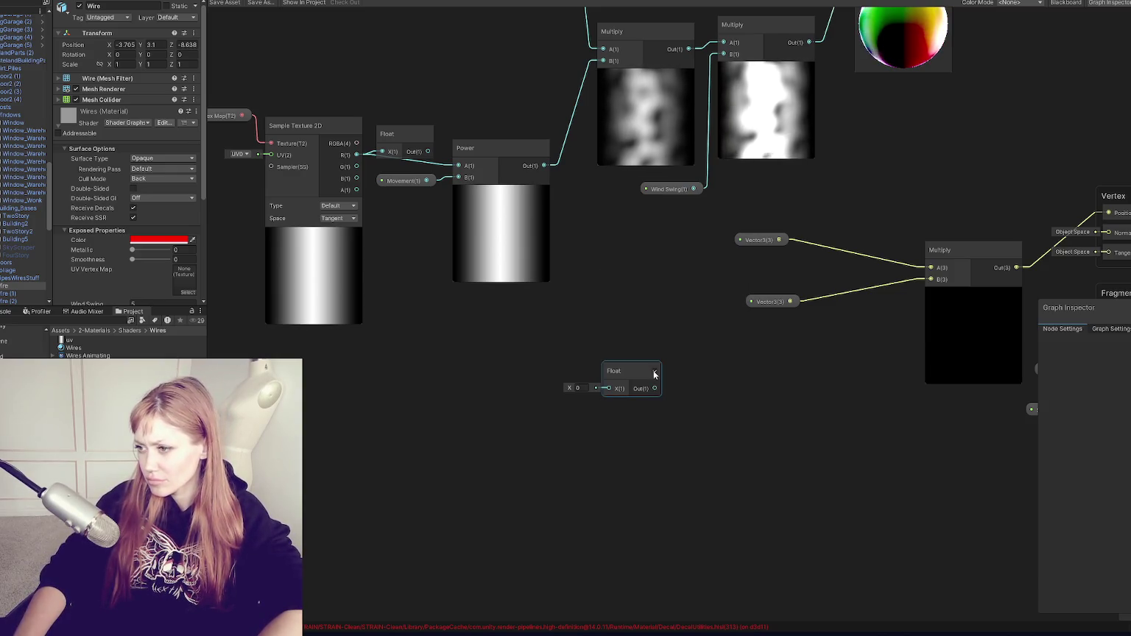
{"action": "left_click_drag", "start_coordinate": [655, 388], "coordinate": [931, 279]}
Nudge the Multiply node left and try links between the Float nodes and Power
{"action": "left_click_drag", "start_coordinate": [867, 397], "coordinate": [530, 461]}
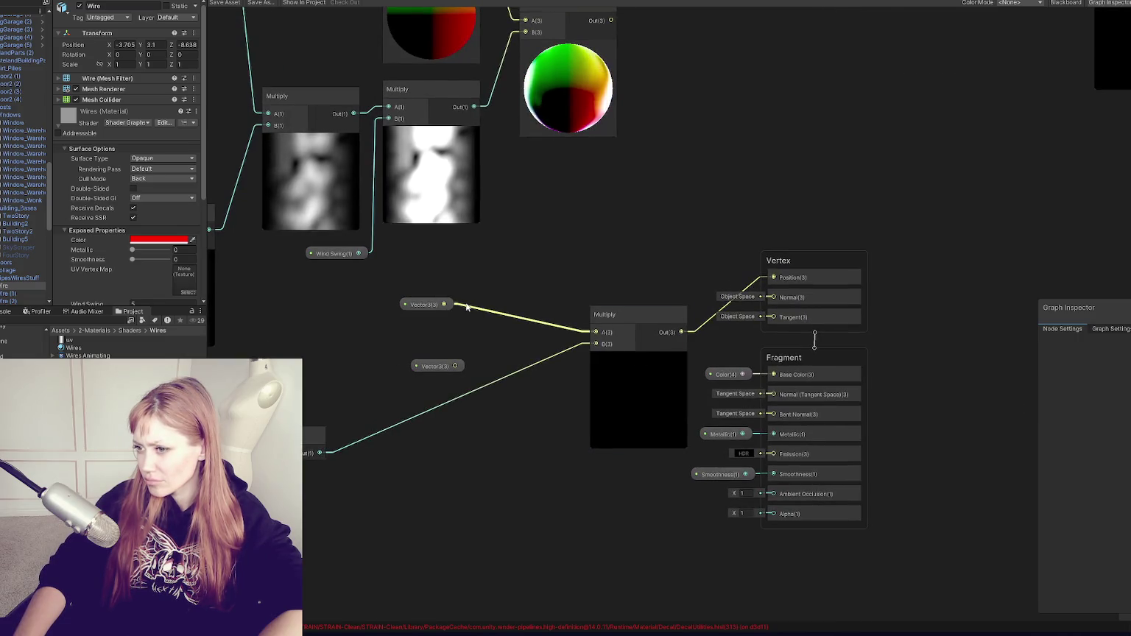
{"action": "left_click_drag", "start_coordinate": [623, 313], "coordinate": [576, 308]}
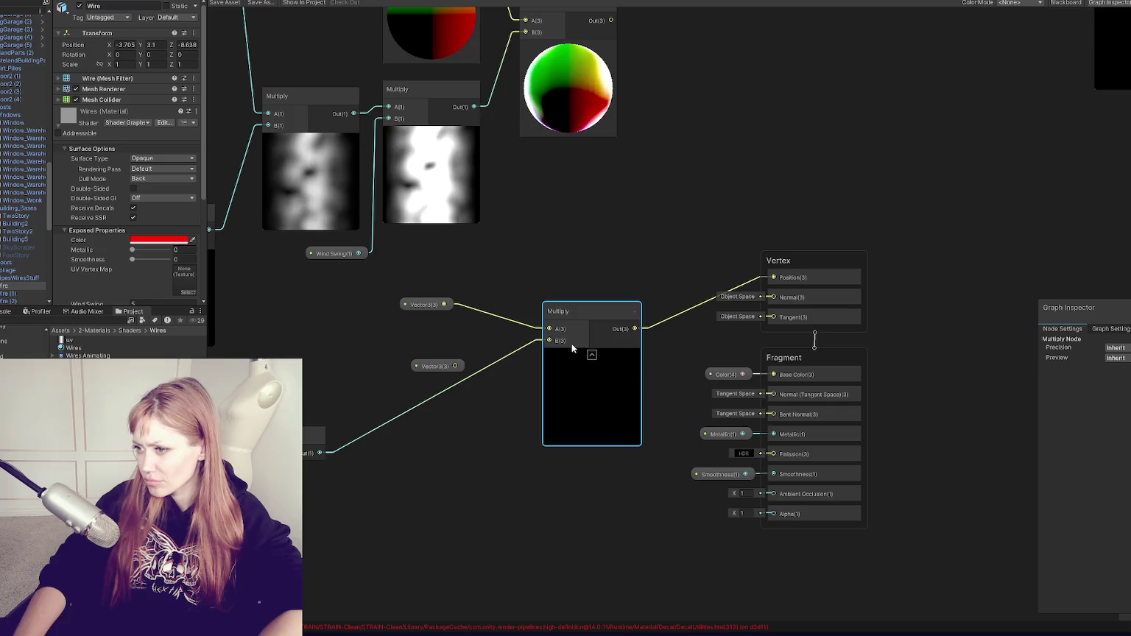
{"action": "mouse_move", "coordinate": [364, 295]}
{"action": "left_mouse_down"}
{"action": "mouse_move", "coordinate": [569, 486]}
{"action": "mouse_move", "coordinate": [687, 265]}
{"action": "mouse_move", "coordinate": [752, 267]}
{"action": "mouse_move", "coordinate": [741, 267]}
{"action": "left_mouse_up"}
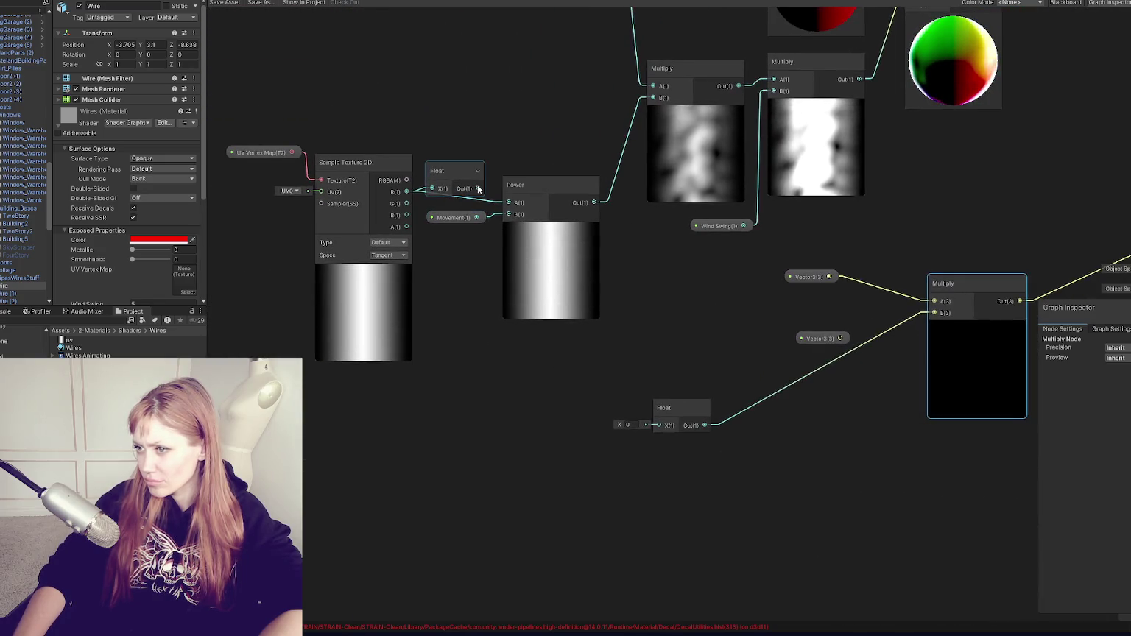
{"action": "mouse_move", "coordinate": [477, 189]}
{"action": "left_mouse_down"}
{"action": "mouse_move", "coordinate": [661, 427]}
{"action": "mouse_move", "coordinate": [942, 340]}
{"action": "mouse_move", "coordinate": [931, 311]}
{"action": "left_mouse_up"}
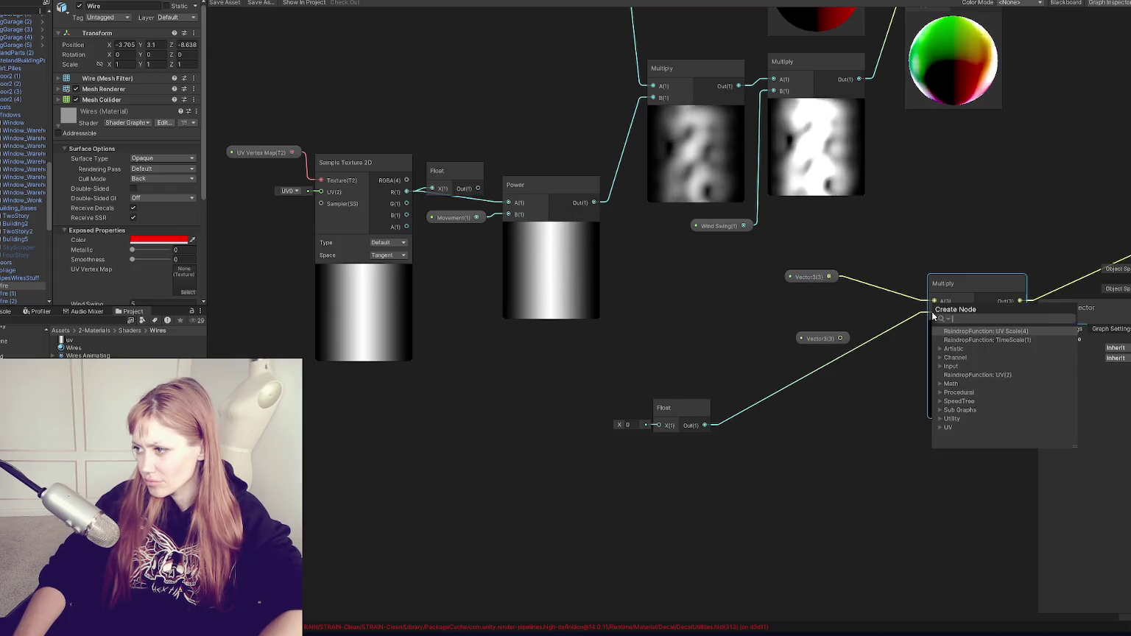
{"action": "left_click", "coordinate": [677, 354]}
{"action": "left_click", "coordinate": [501, 201]}
{"action": "left_click_drag", "start_coordinate": [502, 201], "coordinate": [661, 425]}
{"action": "left_click", "coordinate": [571, 425]}
{"action": "left_click", "coordinate": [676, 409]}
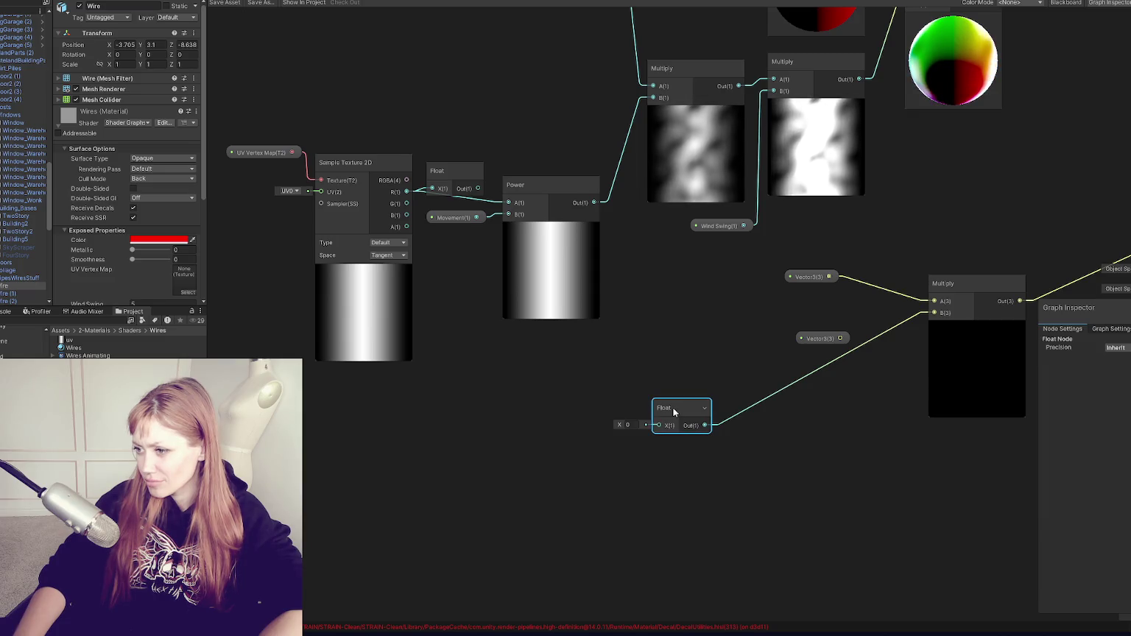
Delete the upper Float-to-Power link and move the upper Float node up and right
{"action": "right_click", "coordinate": [485, 208]}
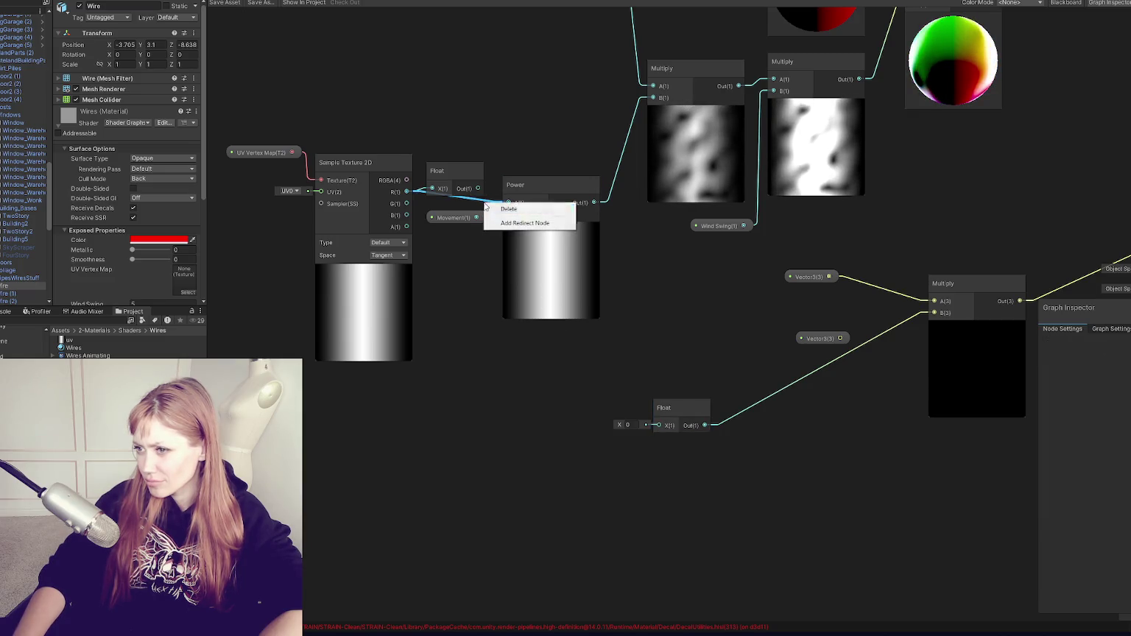
{"action": "left_click", "coordinate": [497, 209]}
{"action": "left_click_drag", "start_coordinate": [481, 189], "coordinate": [661, 425]}
{"action": "left_click", "coordinate": [508, 399]}
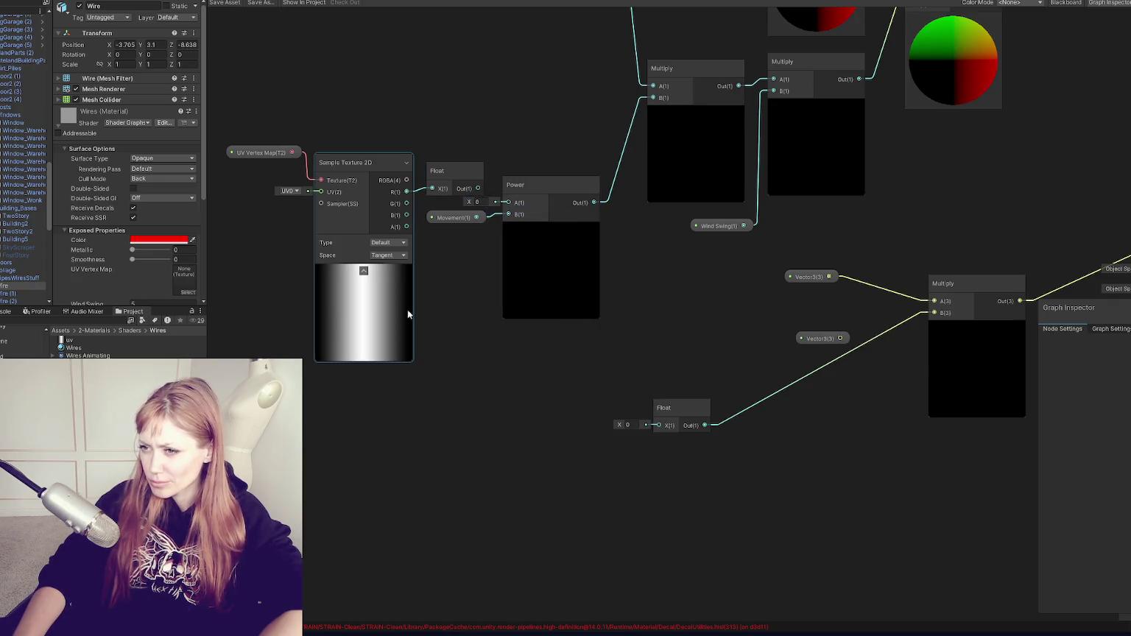
{"action": "left_click_drag", "start_coordinate": [451, 170], "coordinate": [478, 120]}
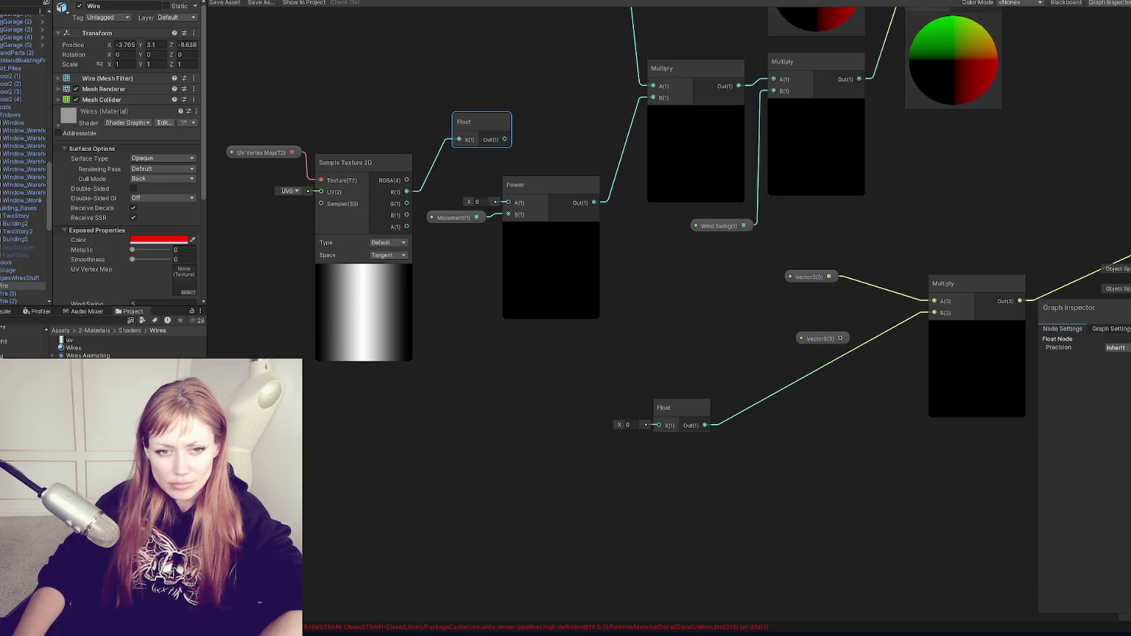
{"action": "left_click", "coordinate": [298, 192]}
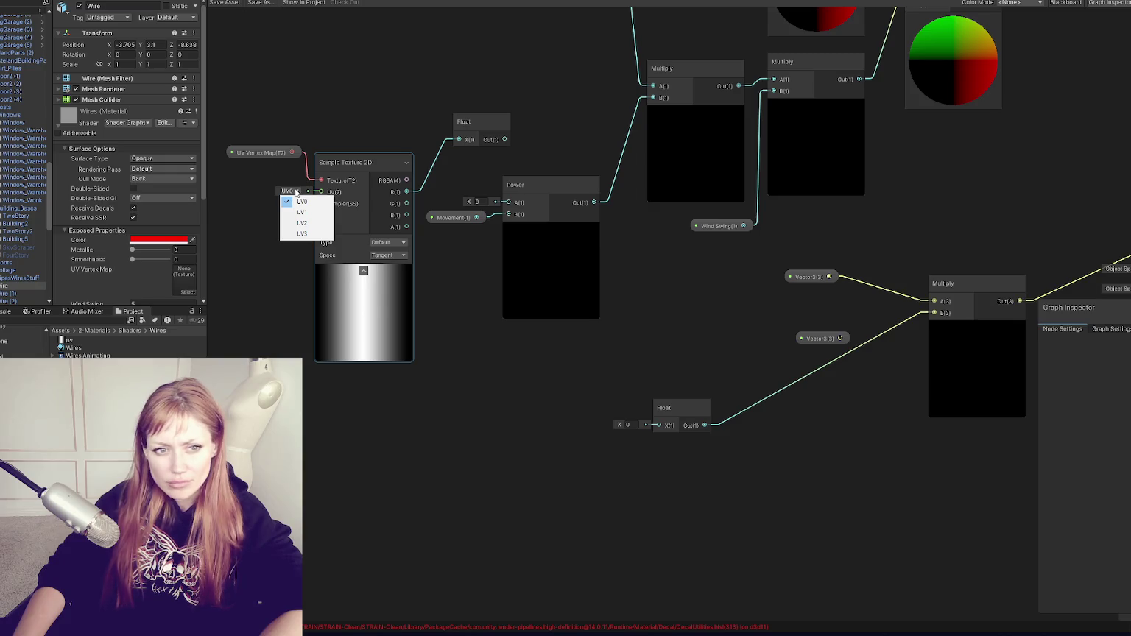
{"action": "left_click", "coordinate": [247, 152]}
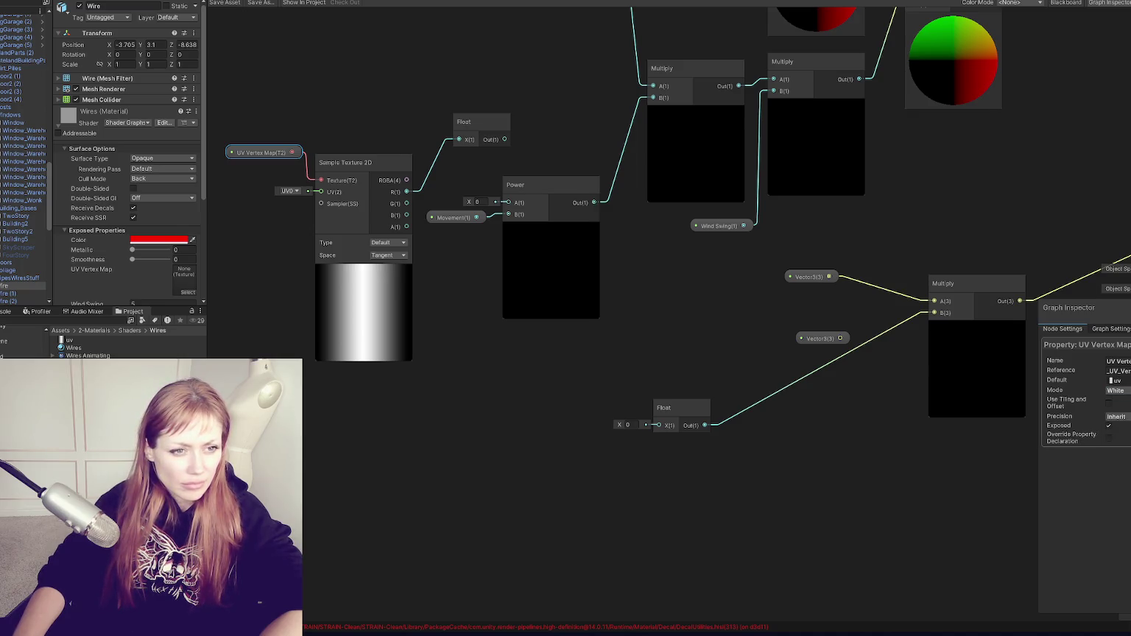
{"action": "left_click", "coordinate": [1120, 391]}
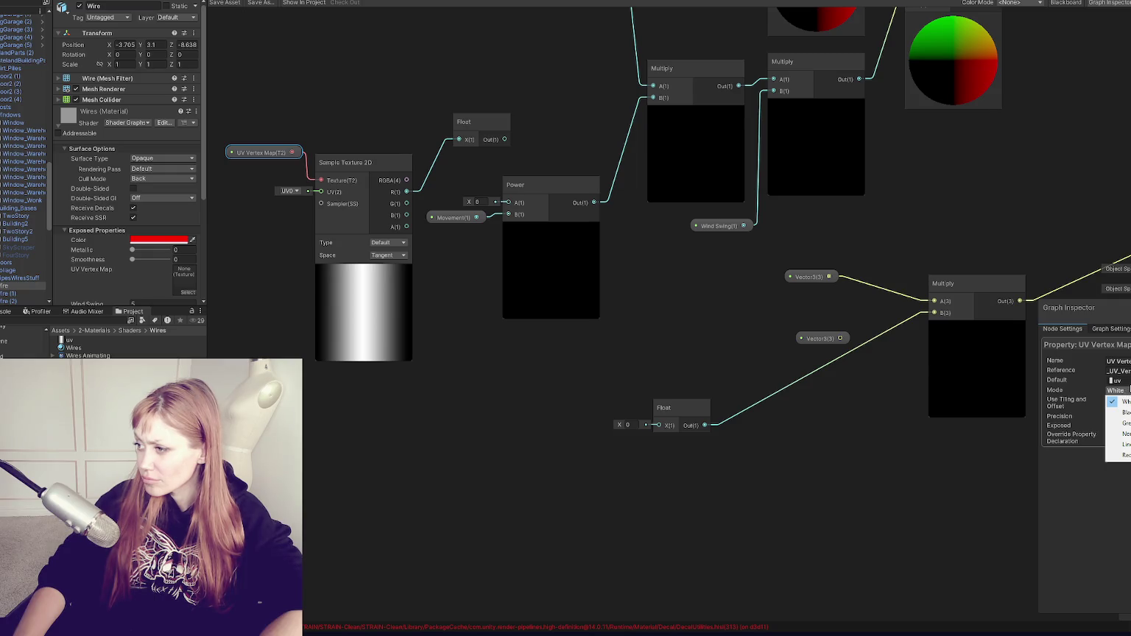
{"action": "left_click", "coordinate": [1121, 401]}
{"action": "left_click", "coordinate": [1116, 380]}
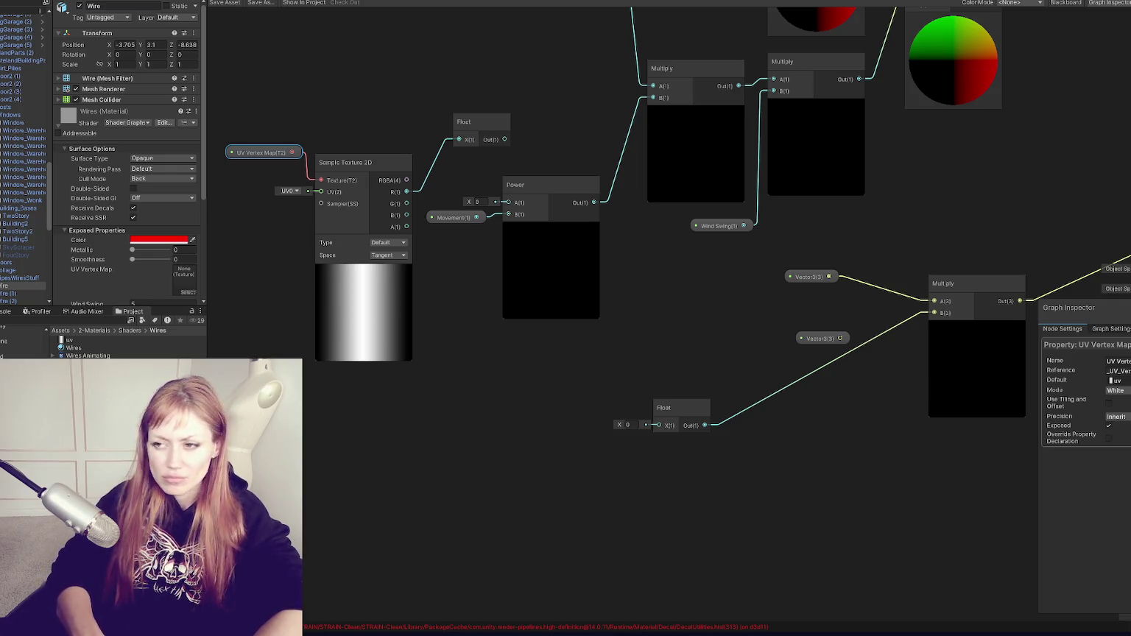
{"action": "key", "text": "Escape"}
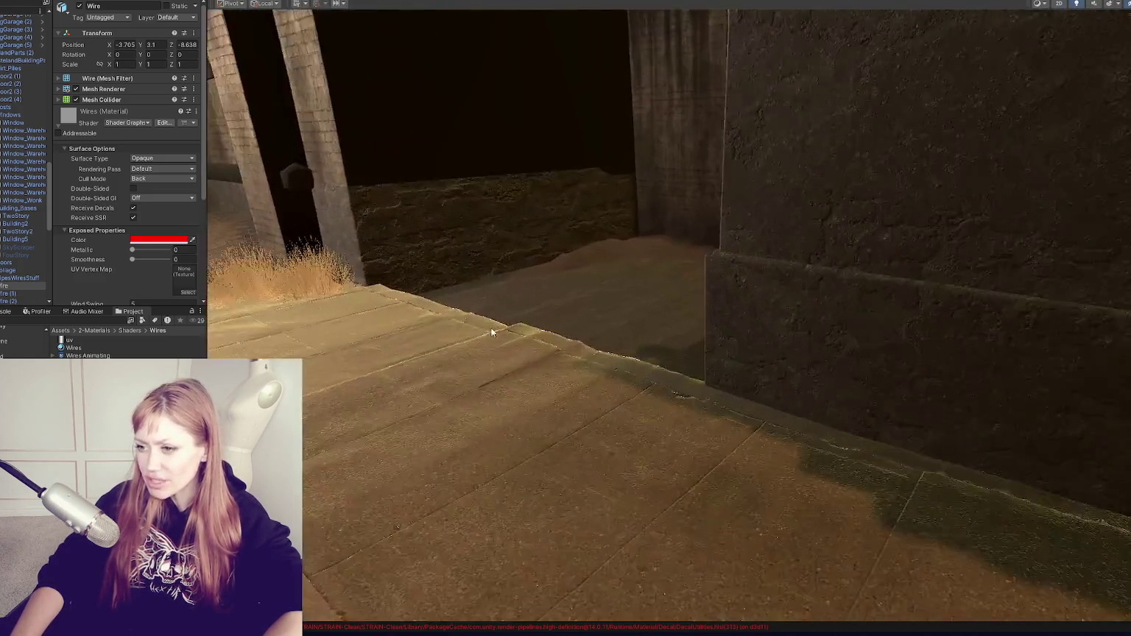
Select and frame the DriedGrass2 clump, then expand its Wiggly Grass Dried material
{"action": "left_click", "coordinate": [541, 317]}
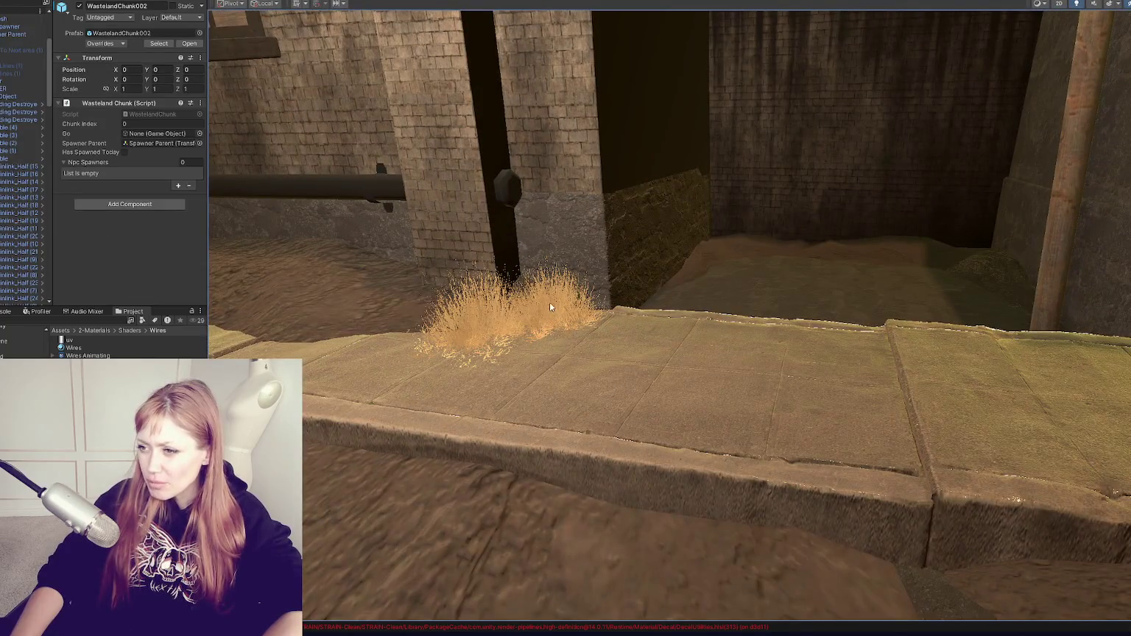
{"action": "left_click", "coordinate": [550, 307]}
{"action": "key", "text": "f"}
{"action": "left_click_drag", "start_coordinate": [551, 308], "coordinate": [598, 355]}
{"action": "left_click", "coordinate": [102, 139]}
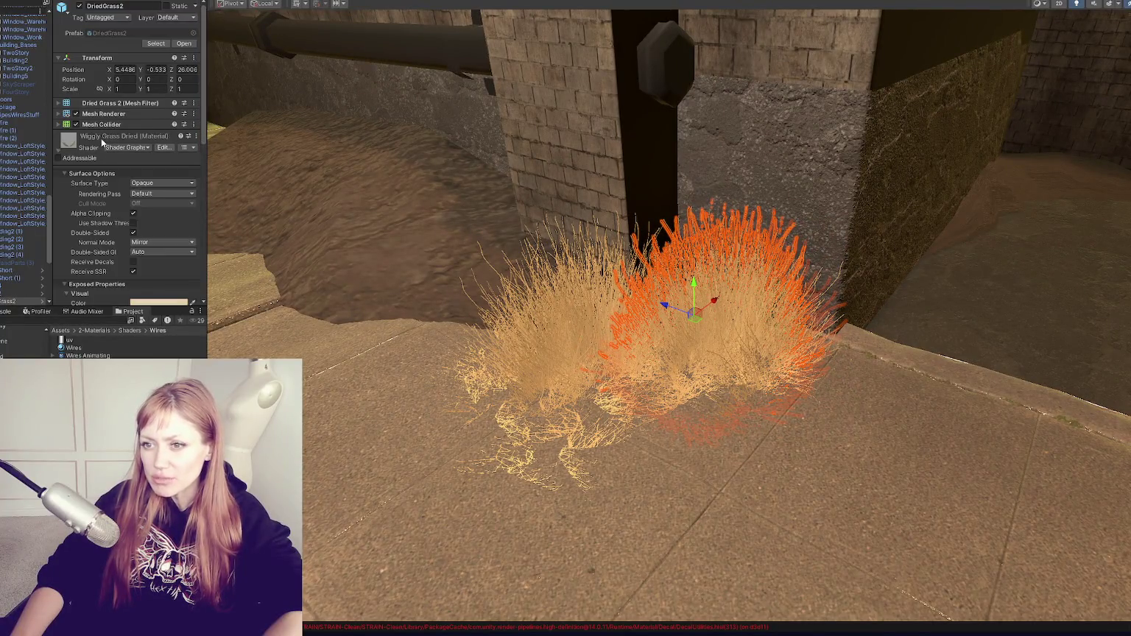
Scroll to Leaf Jiggle and Leaf Sway, then pan Wires Animating toward the master node
{"action": "scroll", "coordinate": [124, 242], "scroll_direction": "down", "scroll_amount": 10}
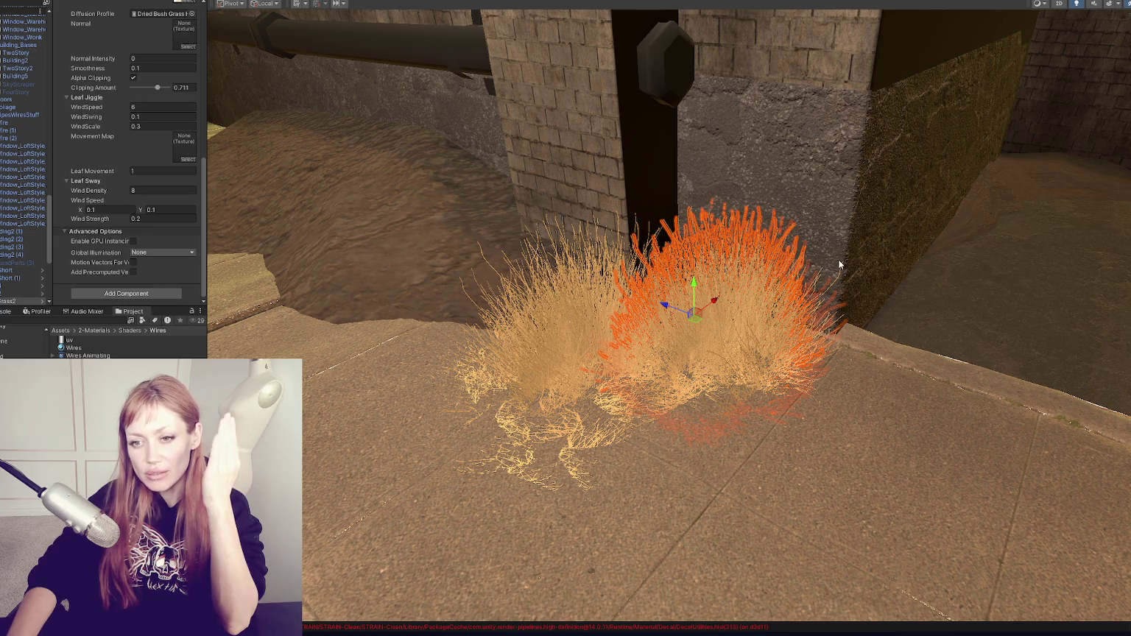
{"action": "scroll", "coordinate": [613, 273], "scroll_direction": "down", "scroll_amount": 10}
{"action": "scroll", "coordinate": [613, 272], "scroll_direction": "down", "scroll_amount": 6}
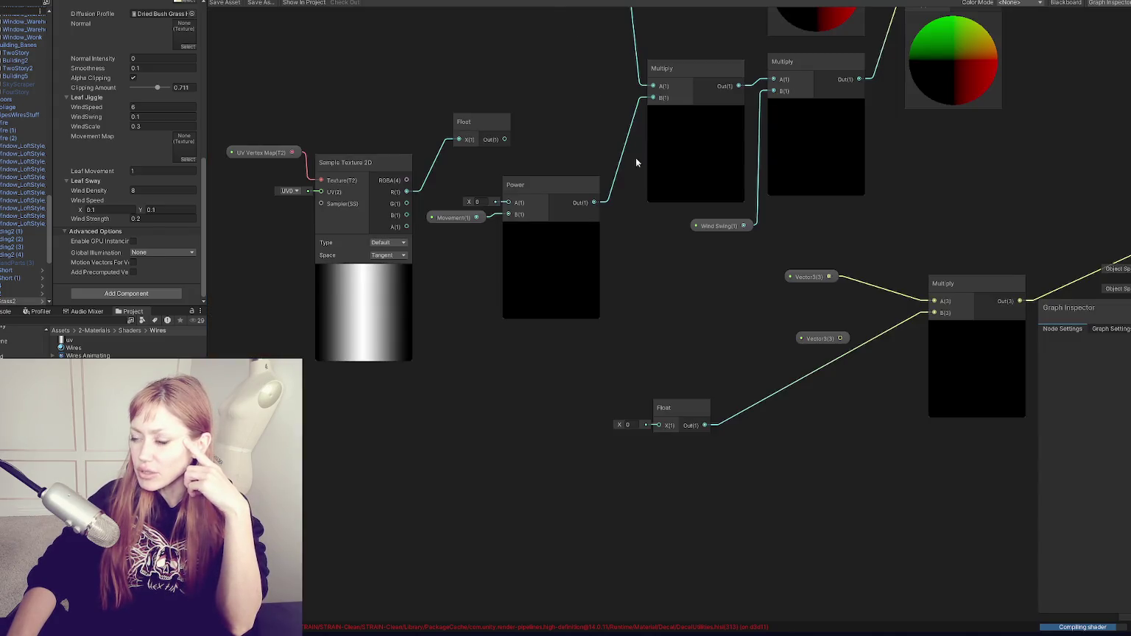
{"action": "scroll", "coordinate": [636, 157], "scroll_direction": "up", "scroll_amount": 1}
{"action": "mouse_move", "coordinate": [601, 181]}
{"action": "left_mouse_down"}
{"action": "mouse_move", "coordinate": [525, 229]}
{"action": "mouse_move", "coordinate": [886, 307]}
{"action": "left_mouse_up"}
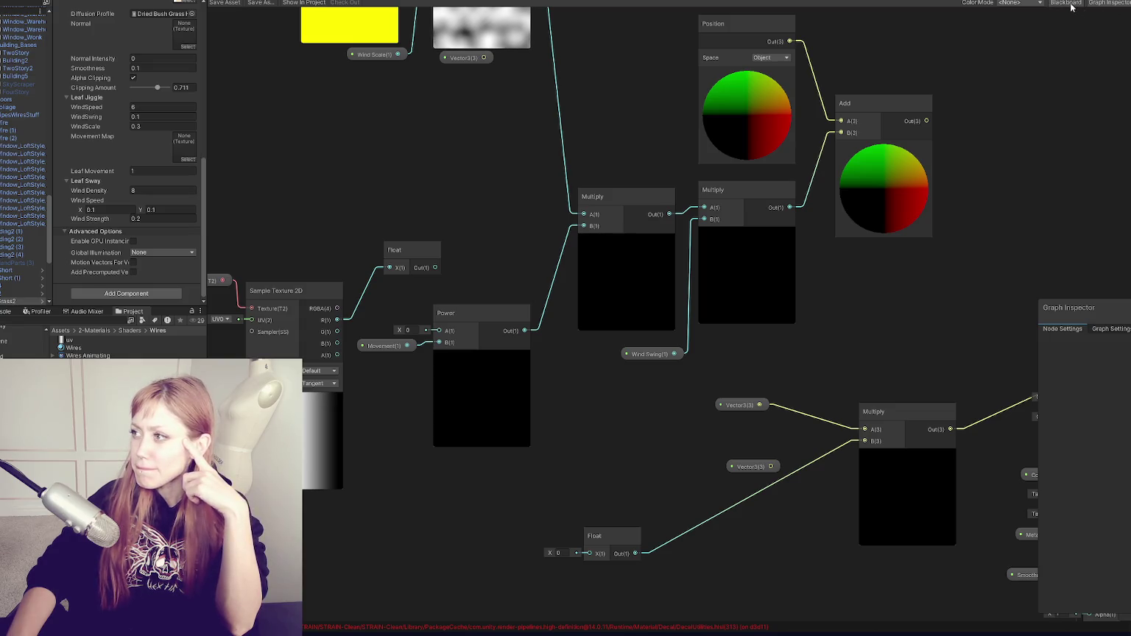
Move the Blackboard to the top-left and browse the HDRP Lit, Opaque Graph Settings
{"action": "key", "text": "shift+1"}
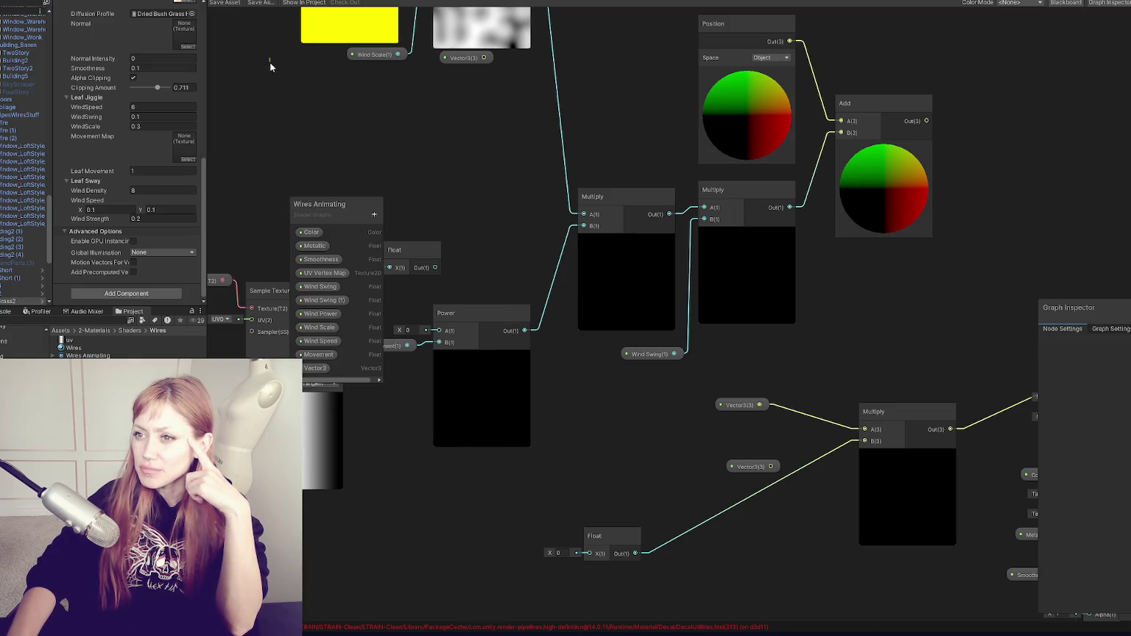
{"action": "left_click_drag", "start_coordinate": [350, 198], "coordinate": [271, 14]}
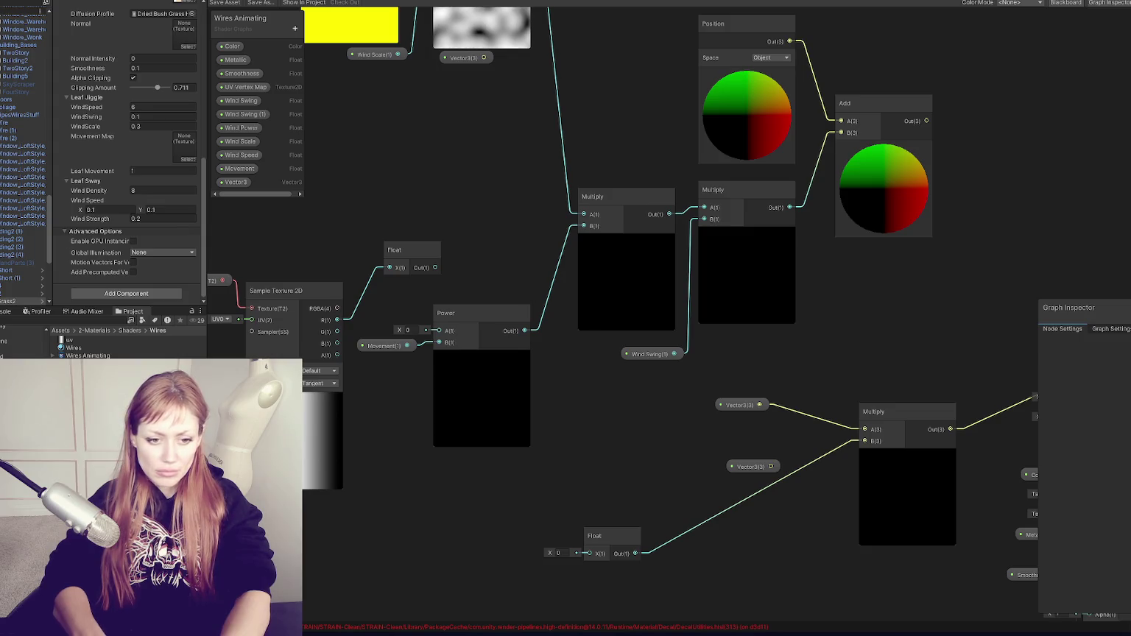
{"action": "left_click", "coordinate": [1111, 329]}
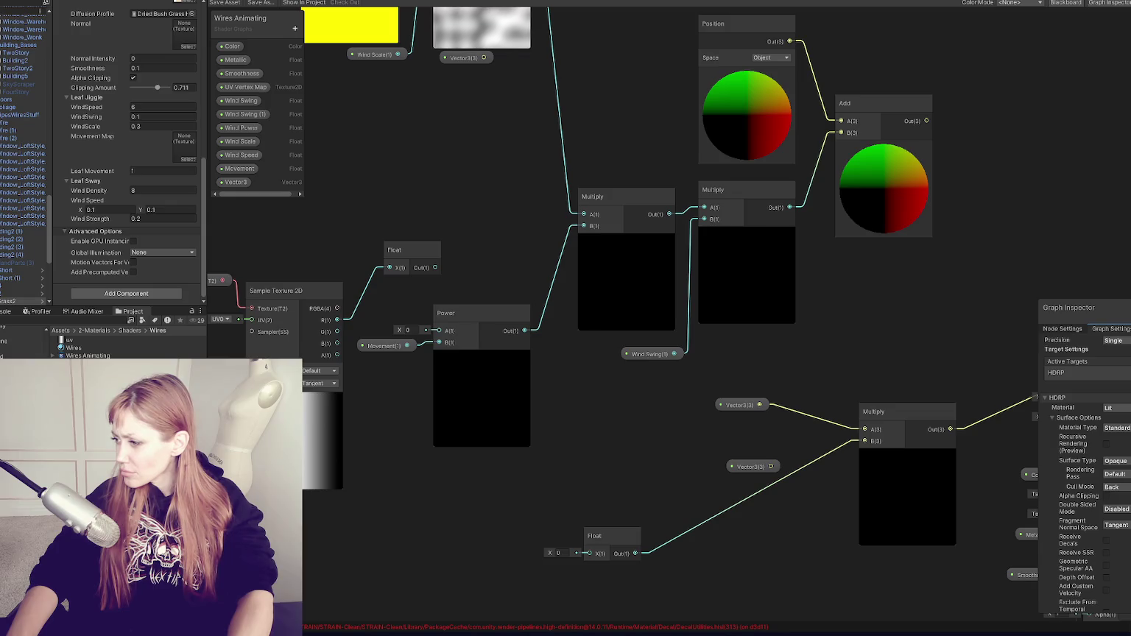
{"action": "scroll", "coordinate": [1083, 472], "scroll_direction": "down", "scroll_amount": 3}
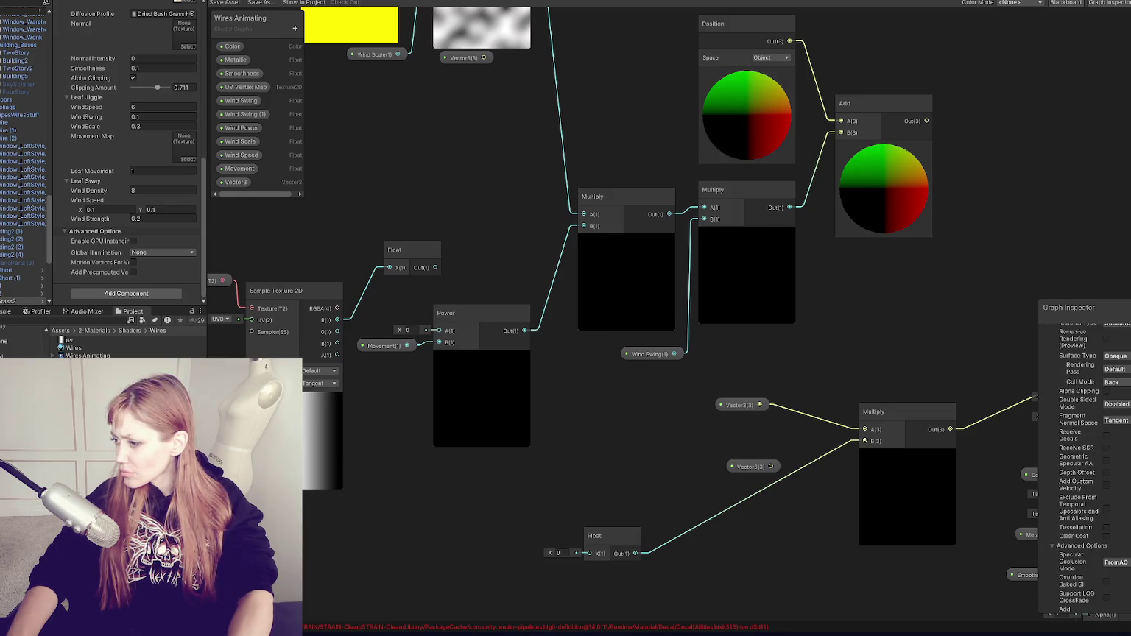
{"action": "scroll", "coordinate": [1082, 471], "scroll_direction": "down", "scroll_amount": 2}
{"action": "scroll", "coordinate": [1129, 405], "scroll_direction": "up", "scroll_amount": 4}
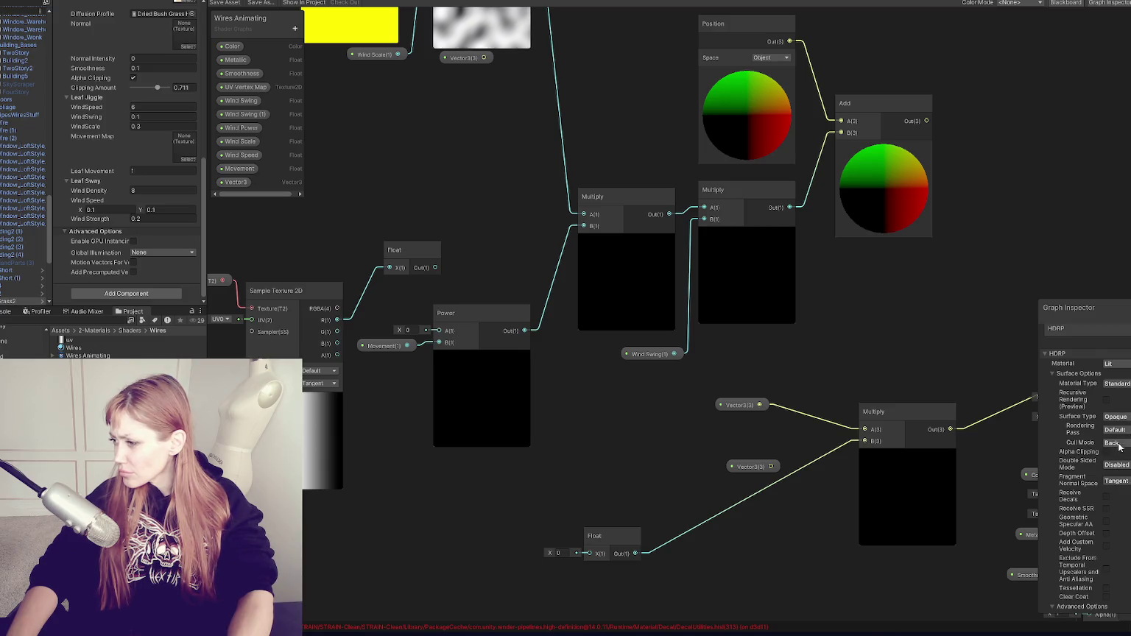
{"action": "scroll", "coordinate": [1120, 423], "scroll_direction": "up", "scroll_amount": 2}
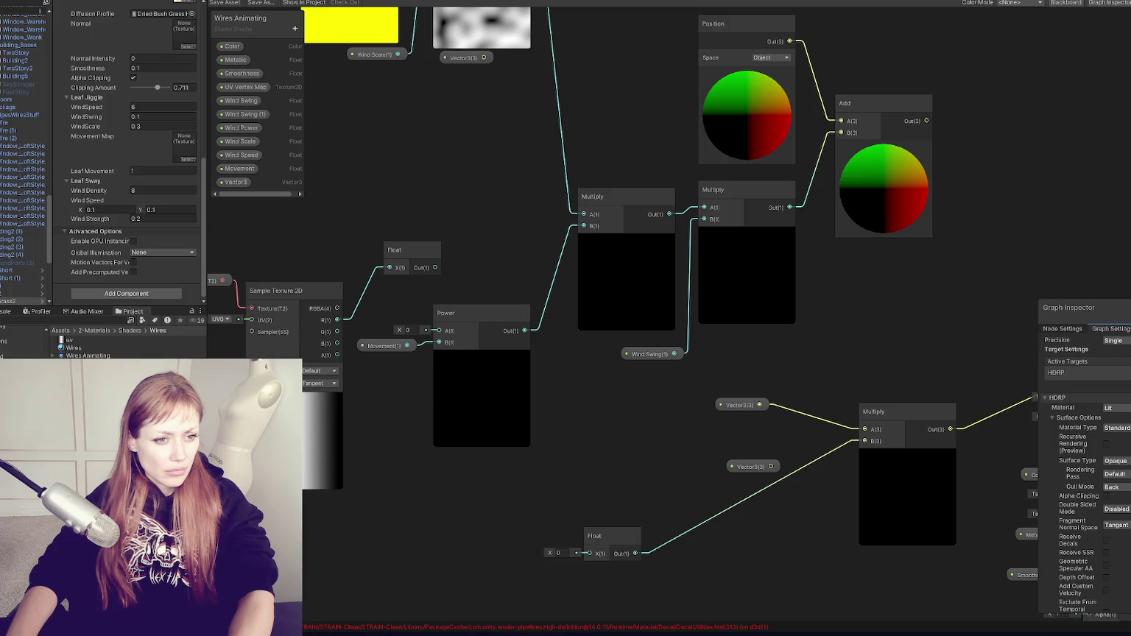
{"action": "right_click", "coordinate": [602, 421]}
Add a Sample Gradient node by searching 'sample grad'
{"action": "left_click", "coordinate": [633, 428]}
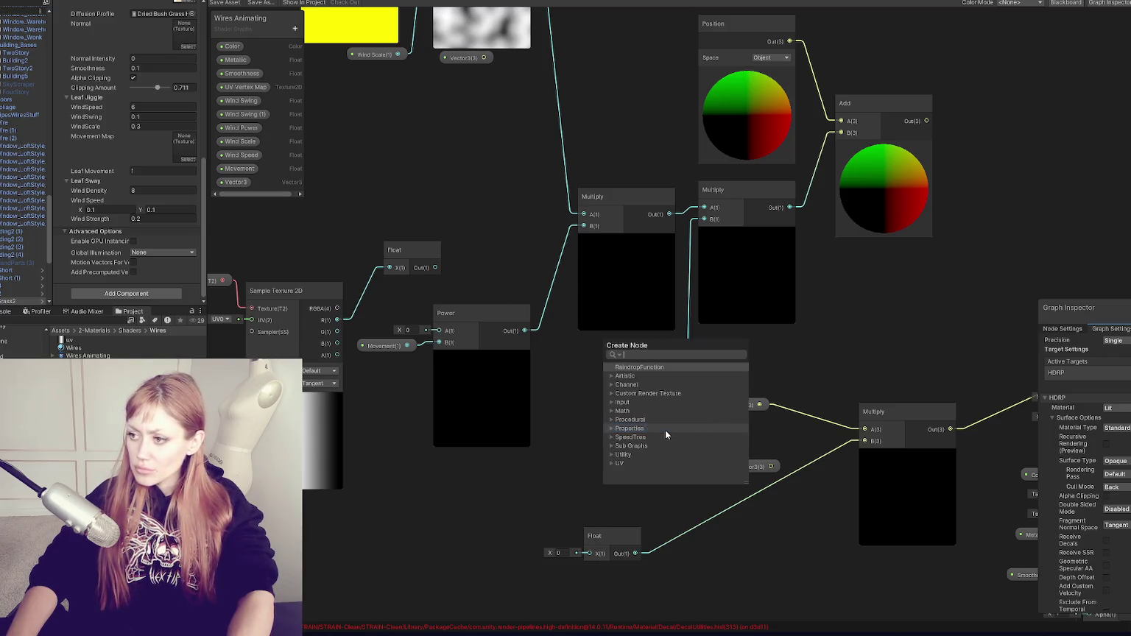
{"action": "type", "text": "sample grad"}
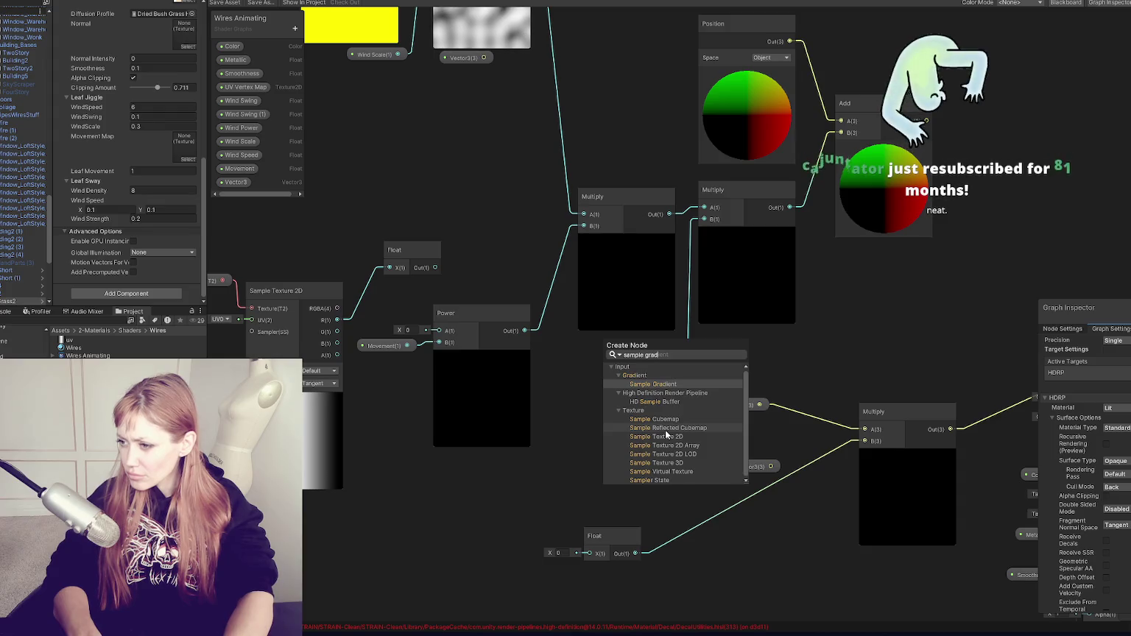
{"action": "key", "text": "Return"}
{"action": "mouse_move", "coordinate": [664, 430]}
{"action": "left_mouse_down"}
{"action": "mouse_move", "coordinate": [790, 346]}
{"action": "mouse_move", "coordinate": [513, 431]}
{"action": "left_mouse_up"}
Add a Sample Texture 2D Array node and arrange it beside the Sample Gradient
{"action": "right_click", "coordinate": [618, 396]}
{"action": "left_click", "coordinate": [628, 398]}
{"action": "type", "text": "sample"}
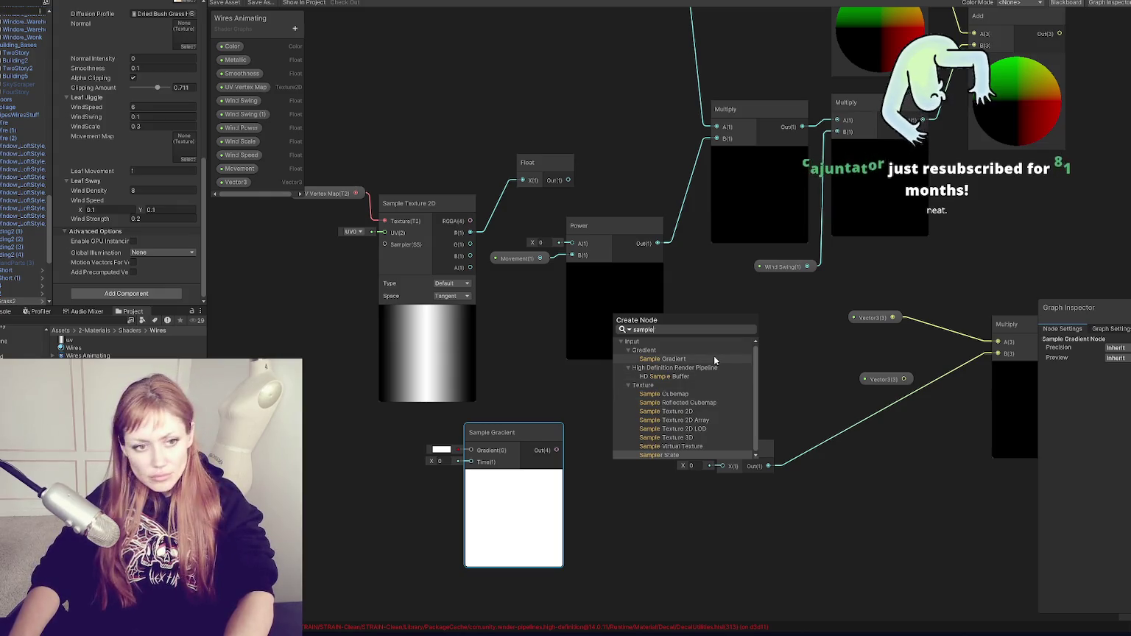
{"action": "left_click", "coordinate": [737, 420]}
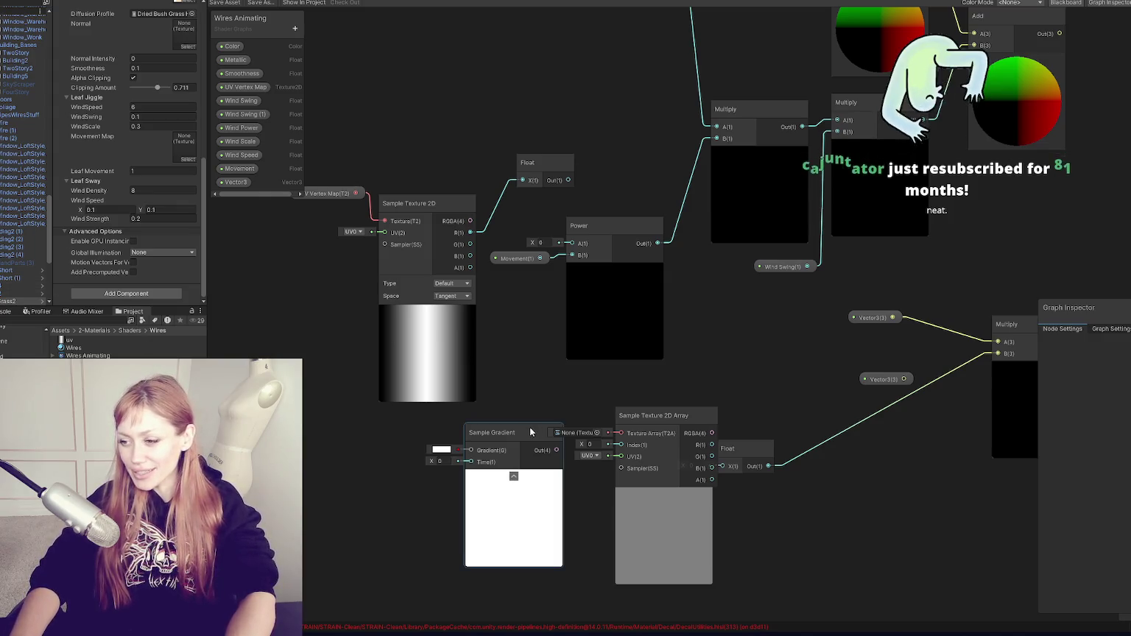
{"action": "left_click_drag", "start_coordinate": [530, 427], "coordinate": [399, 432]}
{"action": "left_click_drag", "start_coordinate": [642, 419], "coordinate": [527, 441]}
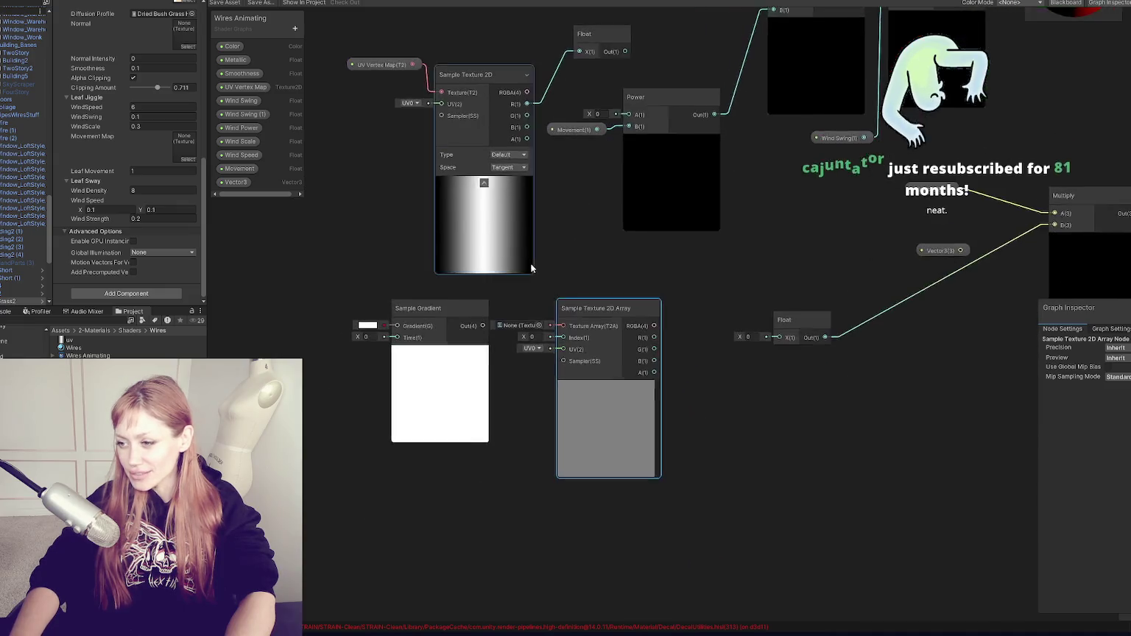
Box-select and delete the Multiply nodes in that area of the graph
{"action": "scroll", "coordinate": [539, 269], "scroll_direction": "up", "scroll_amount": 4}
{"action": "left_click", "coordinate": [318, 342]}
{"action": "left_click_drag", "start_coordinate": [318, 342], "coordinate": [375, 283]}
{"action": "scroll", "coordinate": [531, 353], "scroll_direction": "down", "scroll_amount": 2}
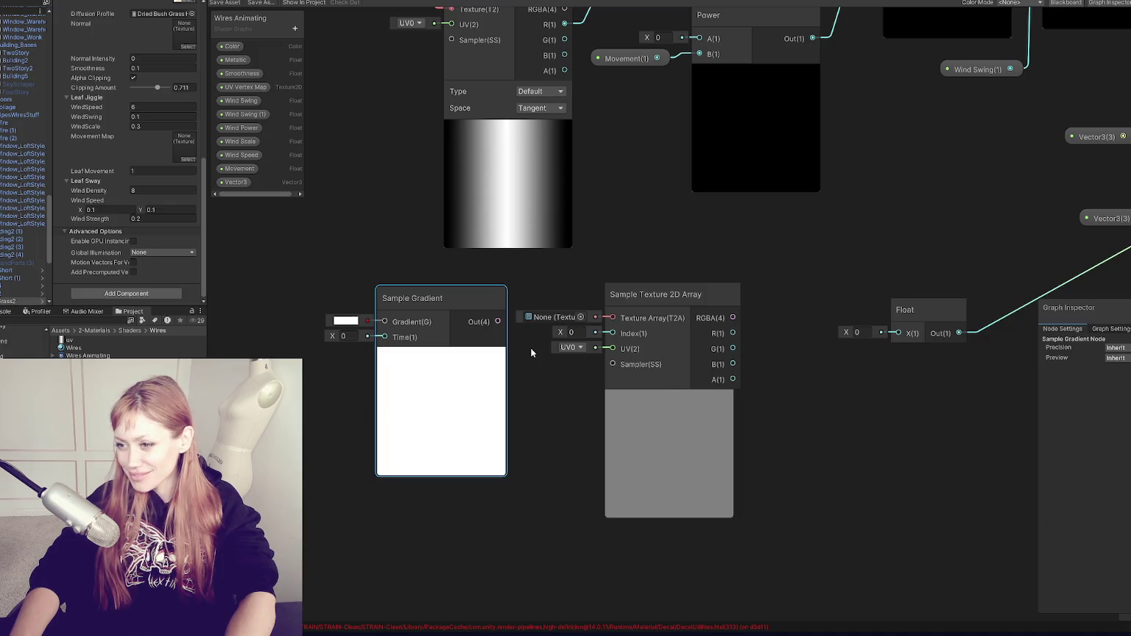
{"action": "scroll", "coordinate": [531, 353], "scroll_direction": "down", "scroll_amount": 3}
{"action": "mouse_move", "coordinate": [942, 232]}
{"action": "left_mouse_down"}
{"action": "mouse_move", "coordinate": [711, 387]}
{"action": "mouse_move", "coordinate": [628, 303]}
{"action": "left_mouse_up"}
{"action": "key", "text": "Delete"}
Inspect the noise nodes and their UV channel choices, leaving them unchanged
{"action": "scroll", "coordinate": [711, 387], "scroll_direction": "up", "scroll_amount": 3}
{"action": "scroll", "coordinate": [628, 302], "scroll_direction": "down", "scroll_amount": 3}
{"action": "left_click_drag", "start_coordinate": [897, 63], "coordinate": [791, 246]}
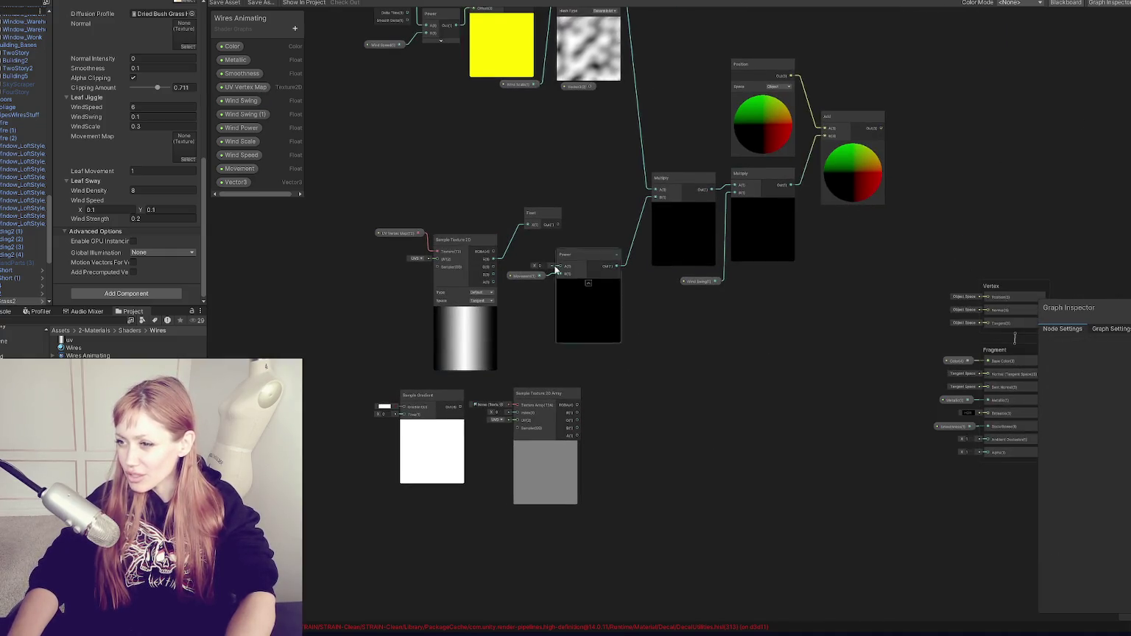
{"action": "scroll", "coordinate": [545, 274], "scroll_direction": "up", "scroll_amount": 3}
{"action": "mouse_move", "coordinate": [706, 314]}
{"action": "left_mouse_down"}
{"action": "mouse_move", "coordinate": [705, 255]}
{"action": "mouse_move", "coordinate": [656, 281]}
{"action": "left_mouse_up"}
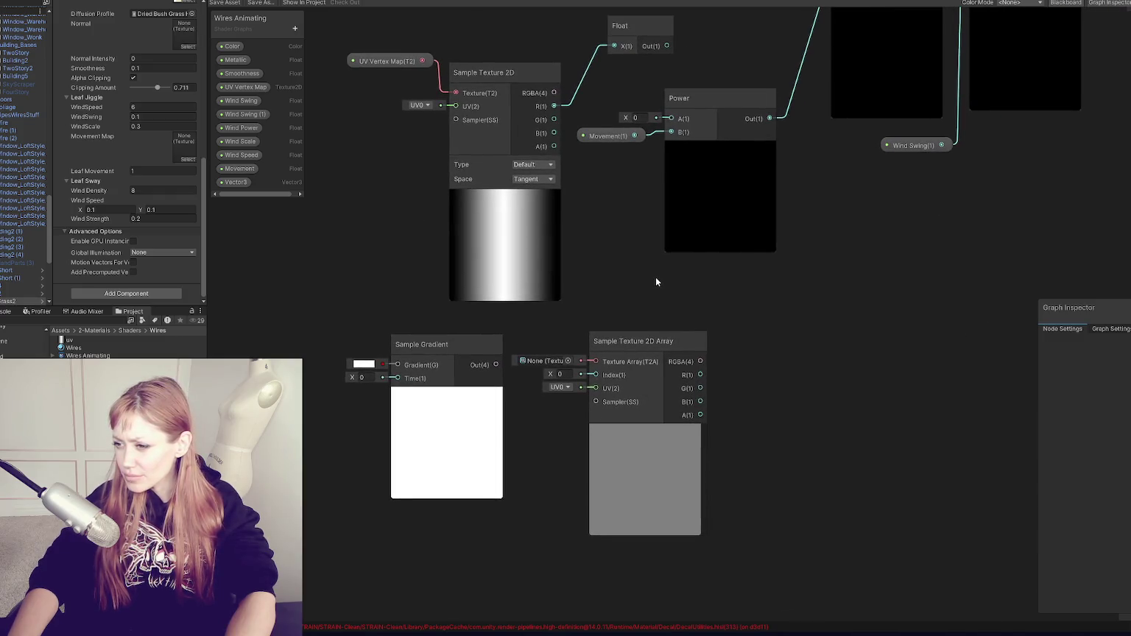
{"action": "left_click", "coordinate": [567, 388]}
{"action": "left_click", "coordinate": [649, 320]}
Add a second Sample Gradient node from a 'grade' search
{"action": "right_click", "coordinate": [788, 316]}
{"action": "left_click", "coordinate": [796, 320]}
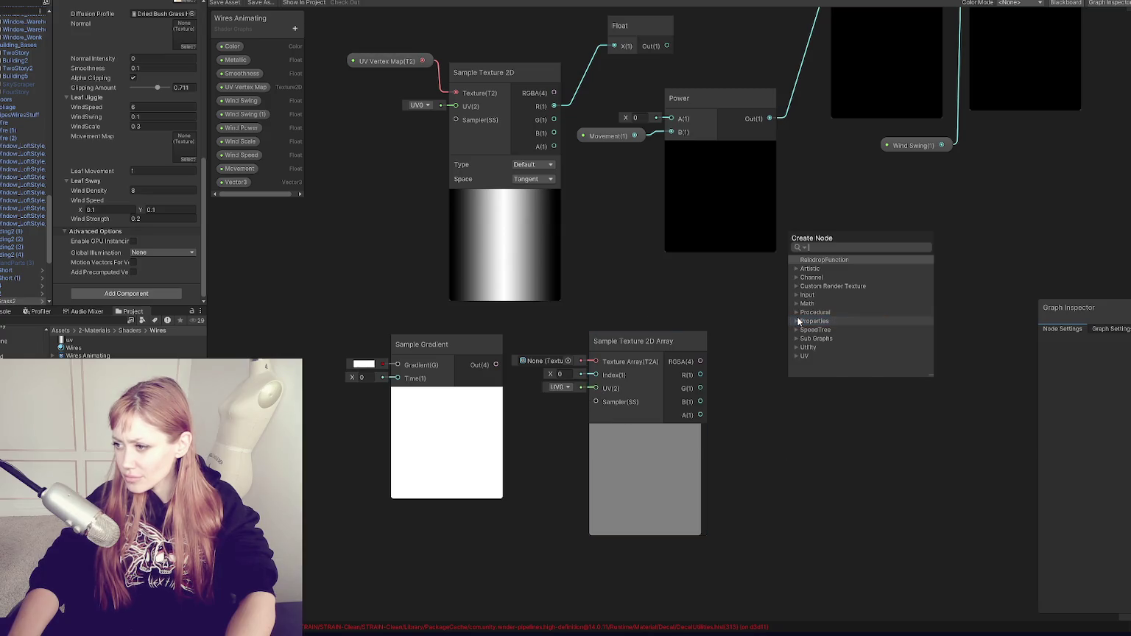
{"action": "type", "text": "grade"}
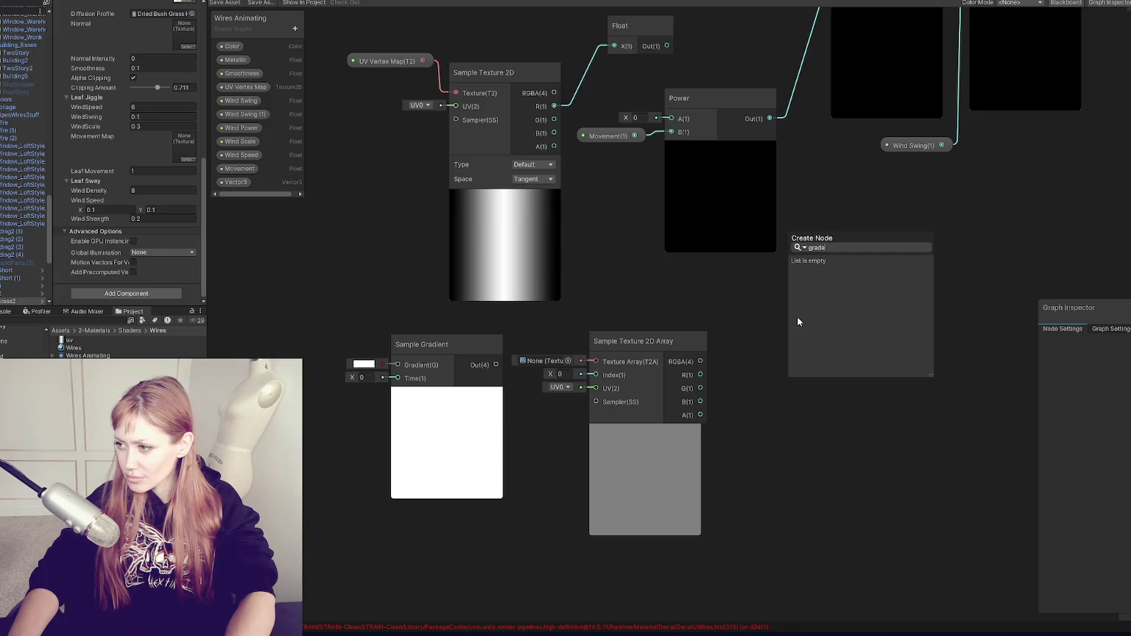
{"action": "key", "text": "BackSpace"}
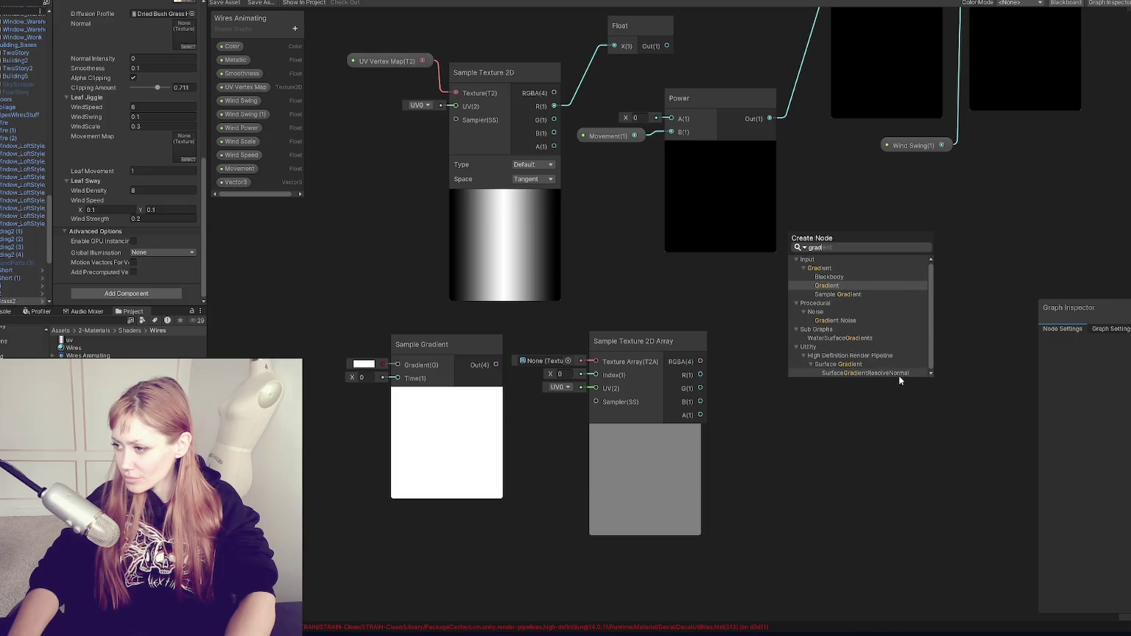
{"action": "left_click_drag", "start_coordinate": [930, 375], "coordinate": [933, 465]}
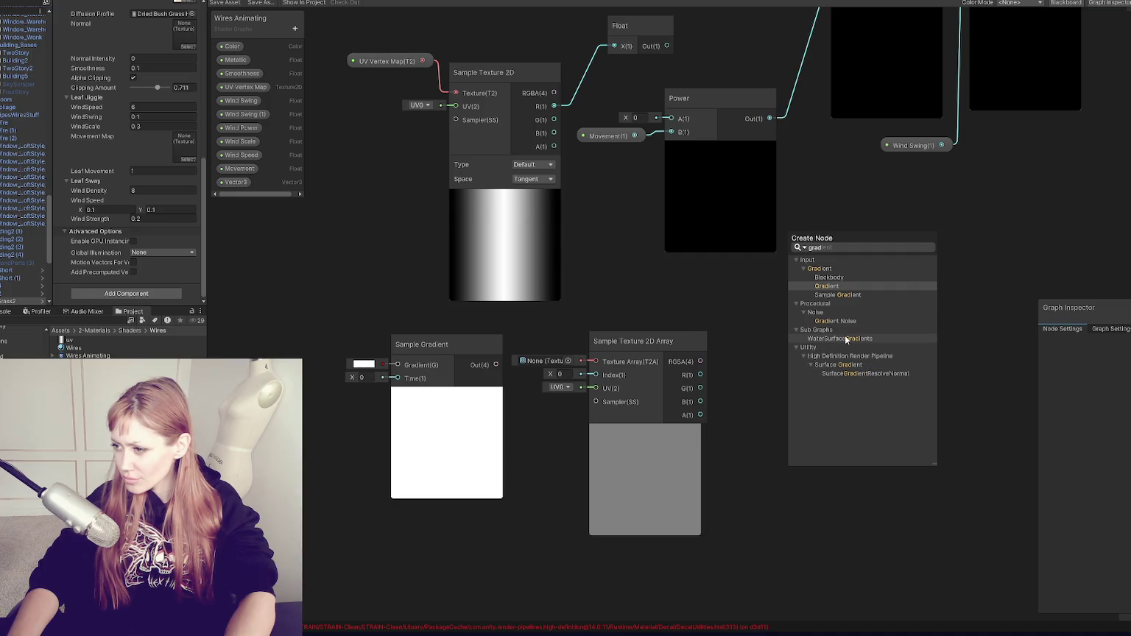
{"action": "double_click", "coordinate": [826, 294]}
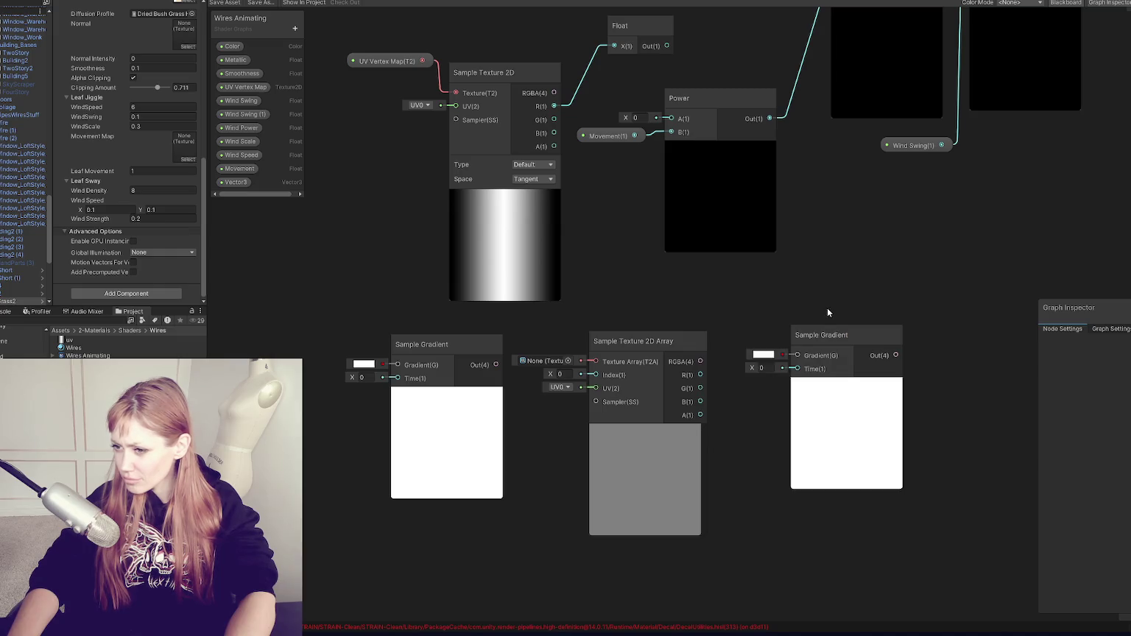
Delete the extra Sample Gradient node and the Sample Texture 2D Array node
{"action": "left_click", "coordinate": [823, 333]}
{"action": "key", "text": "Delete"}
{"action": "left_click", "coordinate": [605, 355]}
{"action": "key", "text": "Delete"}
{"action": "left_click", "coordinate": [465, 343]}
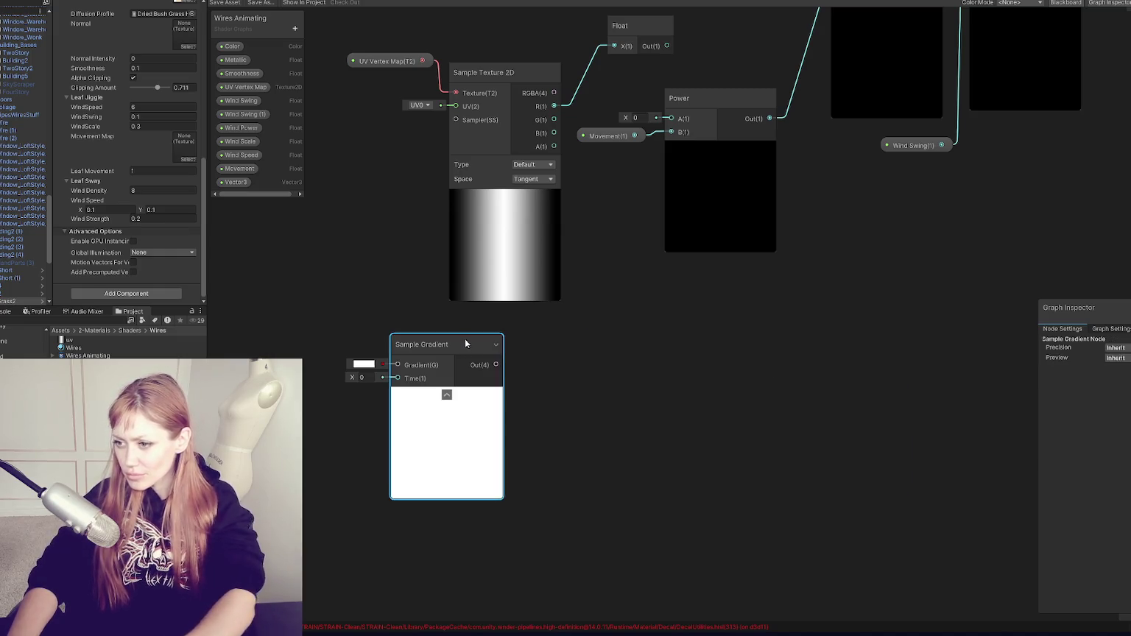
Delete the leftover Sample Gradient and set Sample Texture 2D mip sampling to Gradient
{"action": "key", "text": "Delete"}
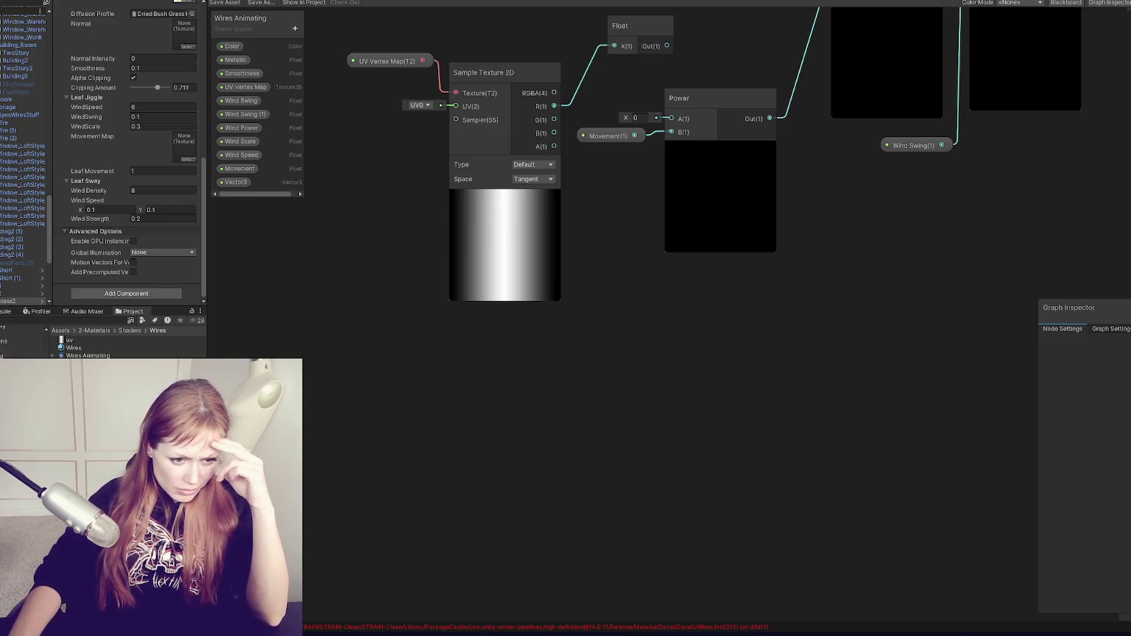
{"action": "left_click", "coordinate": [511, 75]}
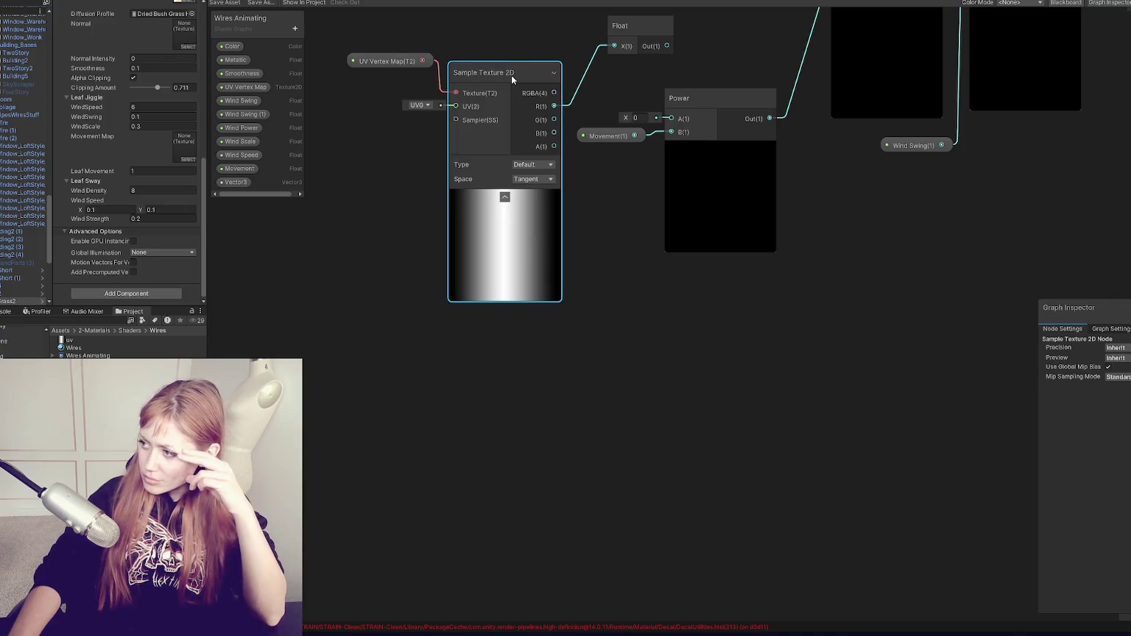
{"action": "mouse_move", "coordinate": [1104, 310]}
{"action": "left_mouse_down"}
{"action": "mouse_move", "coordinate": [313, 293]}
{"action": "mouse_move", "coordinate": [237, 270]}
{"action": "left_mouse_up"}
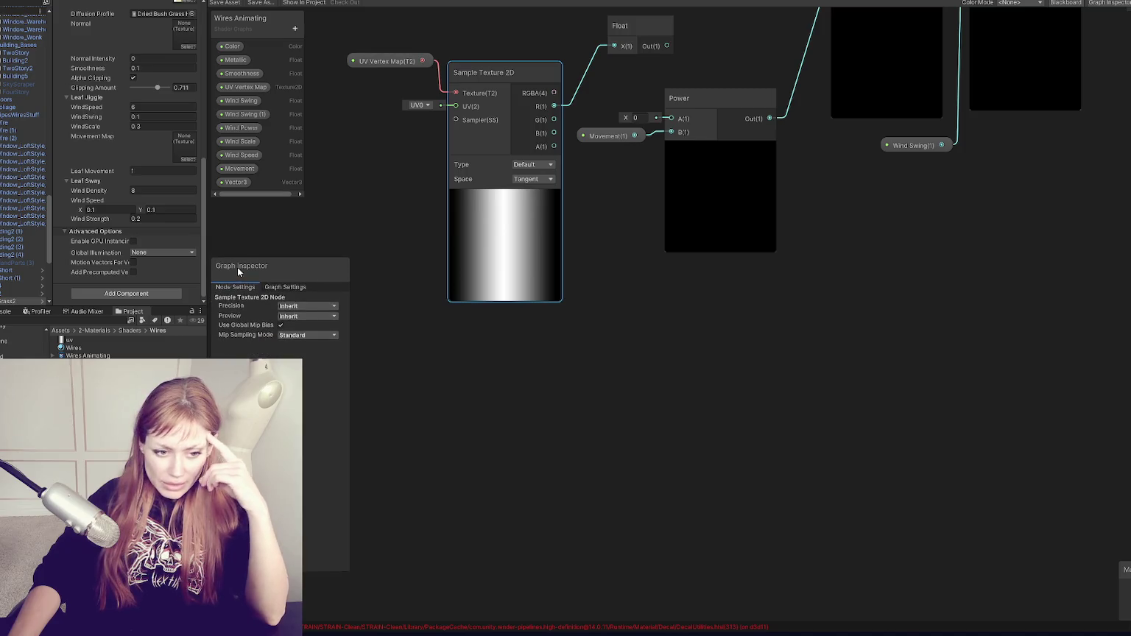
{"action": "left_click", "coordinate": [296, 336]}
{"action": "left_click", "coordinate": [309, 365]}
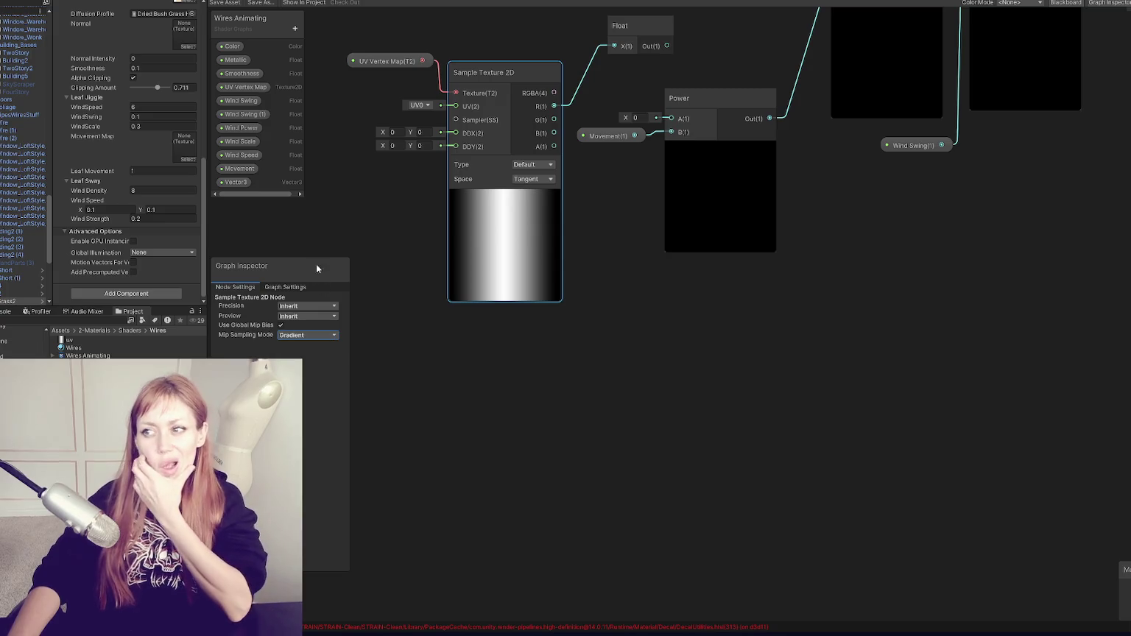
Connect the Float output into Power's A input
{"action": "left_click_drag", "start_coordinate": [877, 288], "coordinate": [697, 416]}
{"action": "scroll", "coordinate": [685, 409], "scroll_direction": "down", "scroll_amount": 5}
{"action": "scroll", "coordinate": [669, 257], "scroll_direction": "up", "scroll_amount": 3}
{"action": "mouse_move", "coordinate": [594, 207]}
{"action": "left_mouse_down"}
{"action": "mouse_move", "coordinate": [583, 218]}
{"action": "mouse_move", "coordinate": [620, 269]}
{"action": "left_mouse_up"}
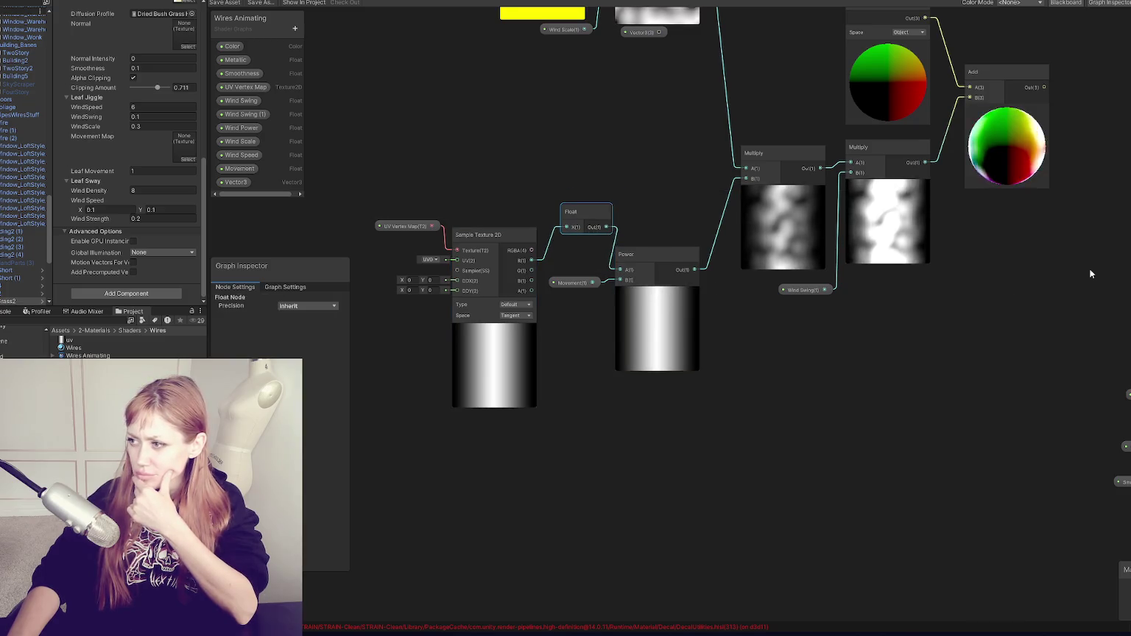
{"action": "left_click_drag", "start_coordinate": [1091, 275], "coordinate": [757, 340]}
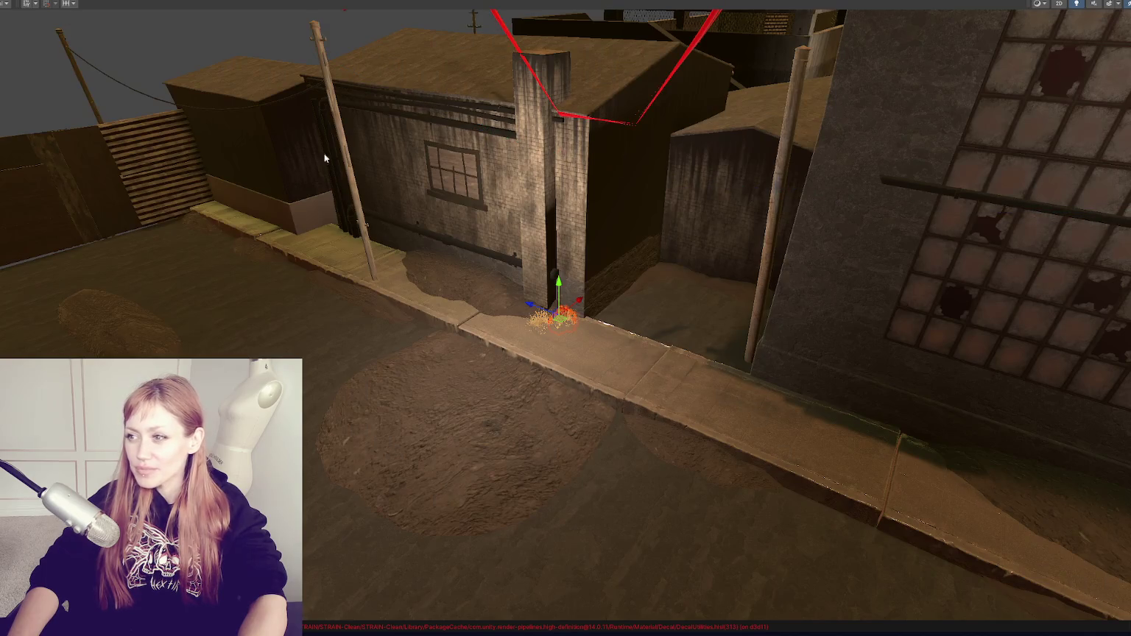
Fly the scene camera over the alley and rooftops, then restore the full editor layout
{"action": "left_click_drag", "start_coordinate": [324, 153], "coordinate": [499, 268]}
{"action": "mouse_move", "coordinate": [754, 330]}
{"action": "left_mouse_down"}
{"action": "mouse_move", "coordinate": [43, 213]}
{"action": "mouse_move", "coordinate": [740, 430]}
{"action": "mouse_move", "coordinate": [790, 323]}
{"action": "mouse_move", "coordinate": [750, 260]}
{"action": "mouse_move", "coordinate": [595, 238]}
{"action": "mouse_move", "coordinate": [479, 199]}
{"action": "mouse_move", "coordinate": [534, 255]}
{"action": "mouse_move", "coordinate": [570, 245]}
{"action": "mouse_move", "coordinate": [735, 262]}
{"action": "mouse_move", "coordinate": [637, 237]}
{"action": "left_mouse_up"}
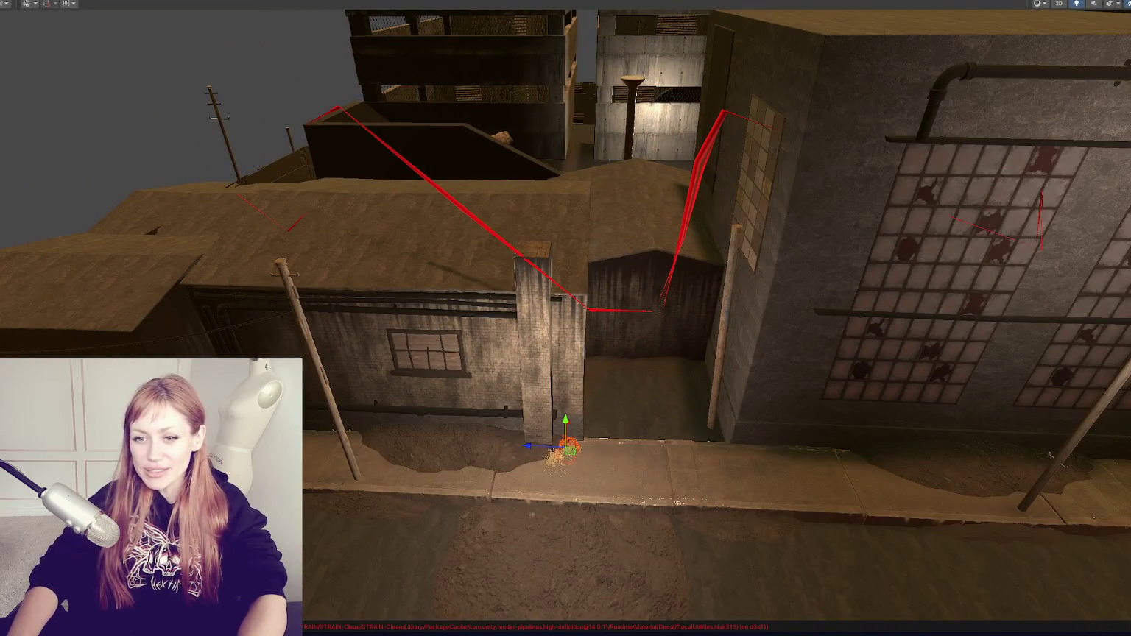
{"action": "left_click_drag", "start_coordinate": [429, 266], "coordinate": [528, 224]}
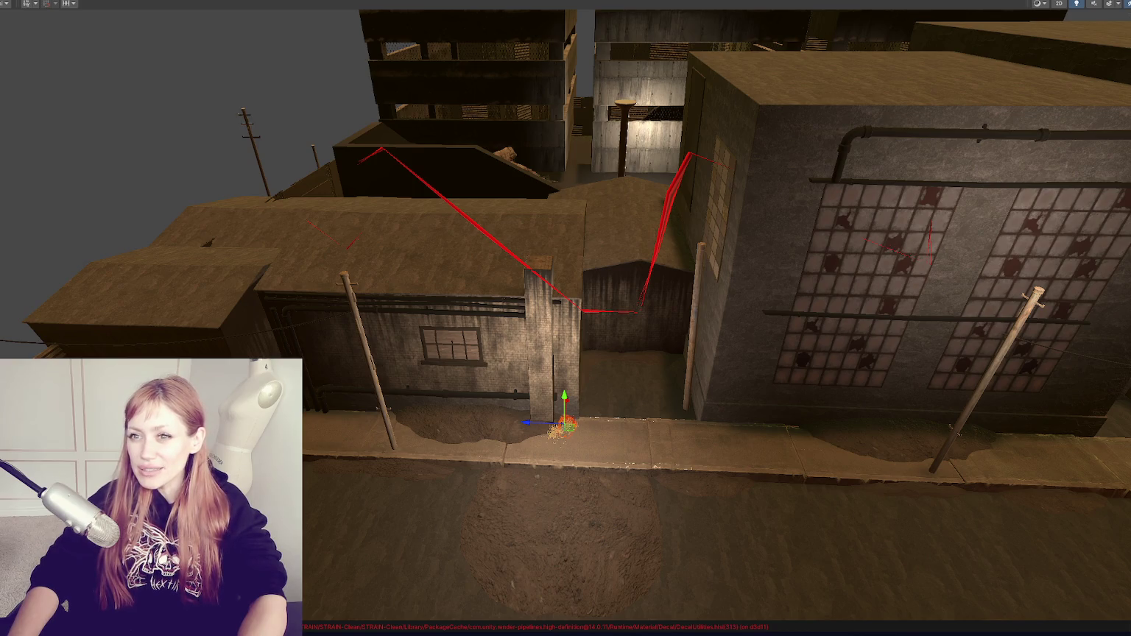
{"action": "key", "text": "shift+space"}
{"action": "scroll", "coordinate": [124, 169], "scroll_direction": "down", "scroll_amount": 10}
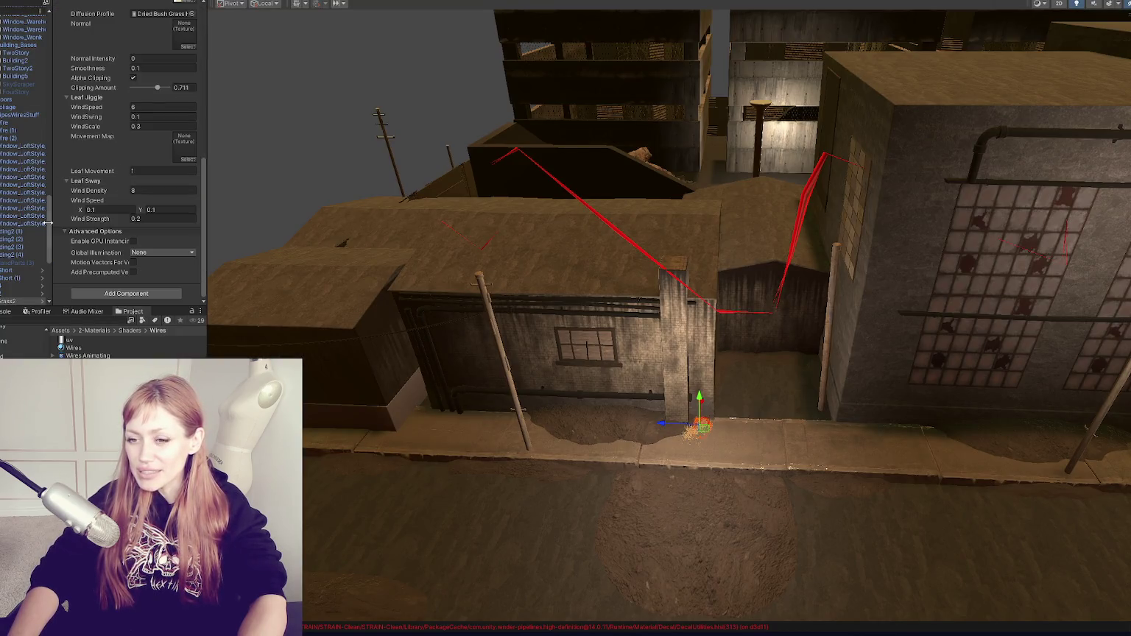
{"action": "scroll", "coordinate": [20, 281], "scroll_direction": "down", "scroll_amount": 15}
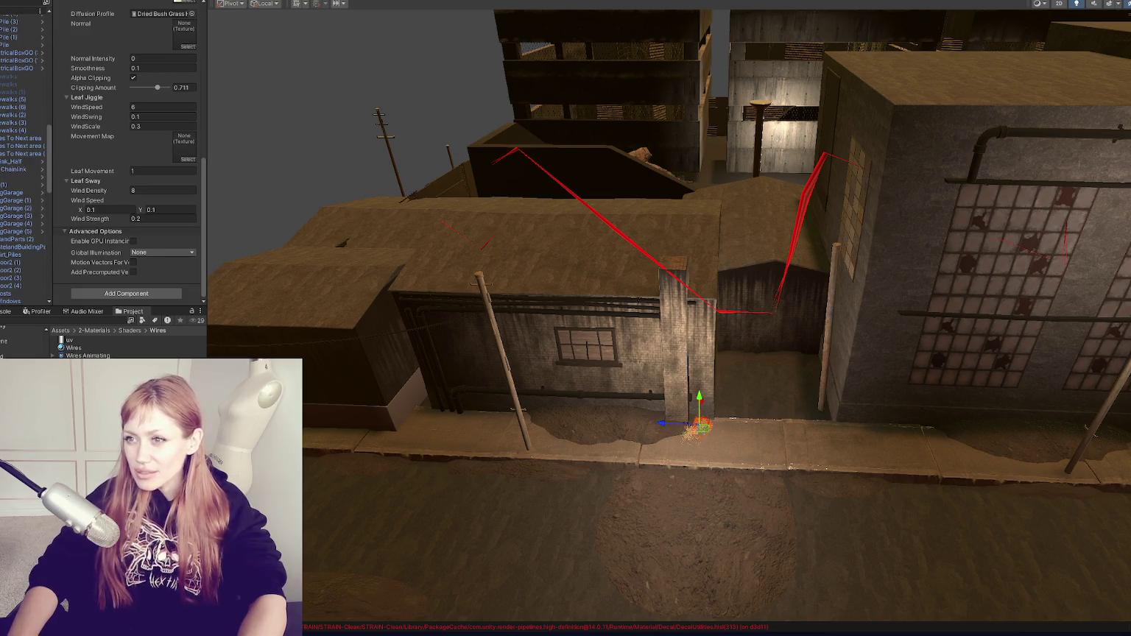
Glance at the Wires Animating graph's texture nodes, then select the power-line wires object
{"action": "left_click", "coordinate": [531, 2]}
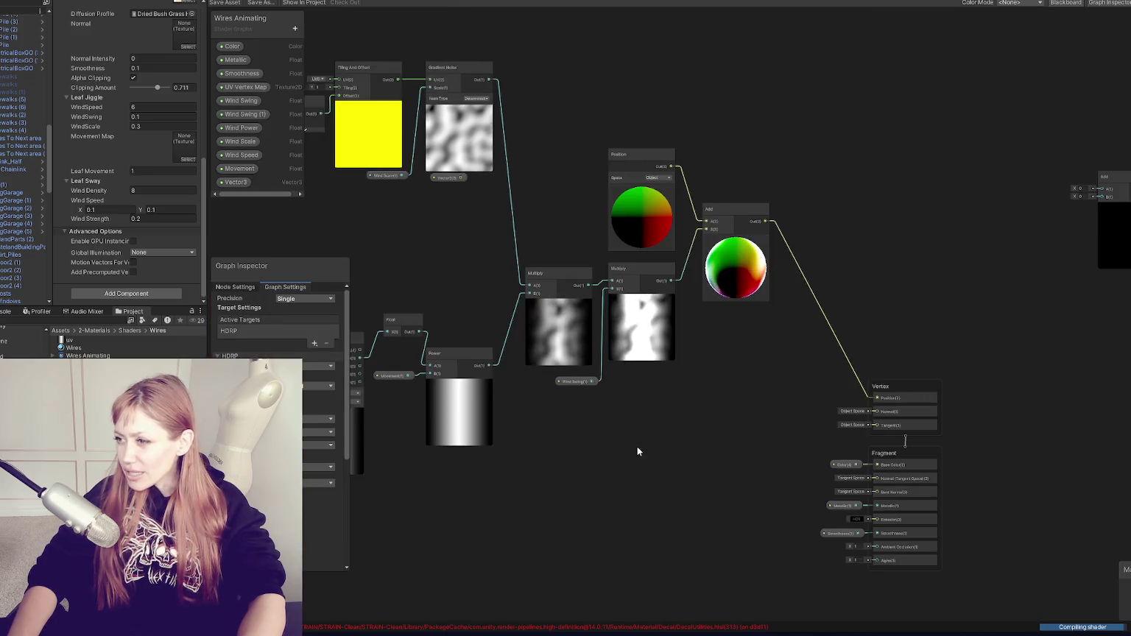
{"action": "left_click_drag", "start_coordinate": [681, 404], "coordinate": [795, 368]}
{"action": "scroll", "coordinate": [795, 363], "scroll_direction": "up", "scroll_amount": 4}
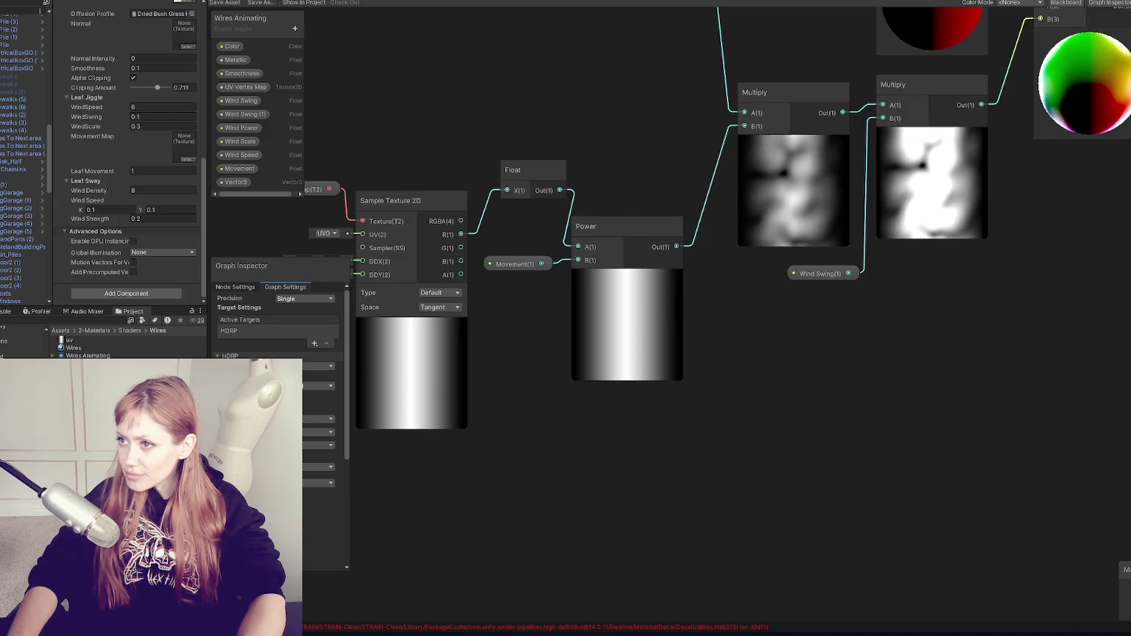
{"action": "left_click", "coordinate": [370, 3]}
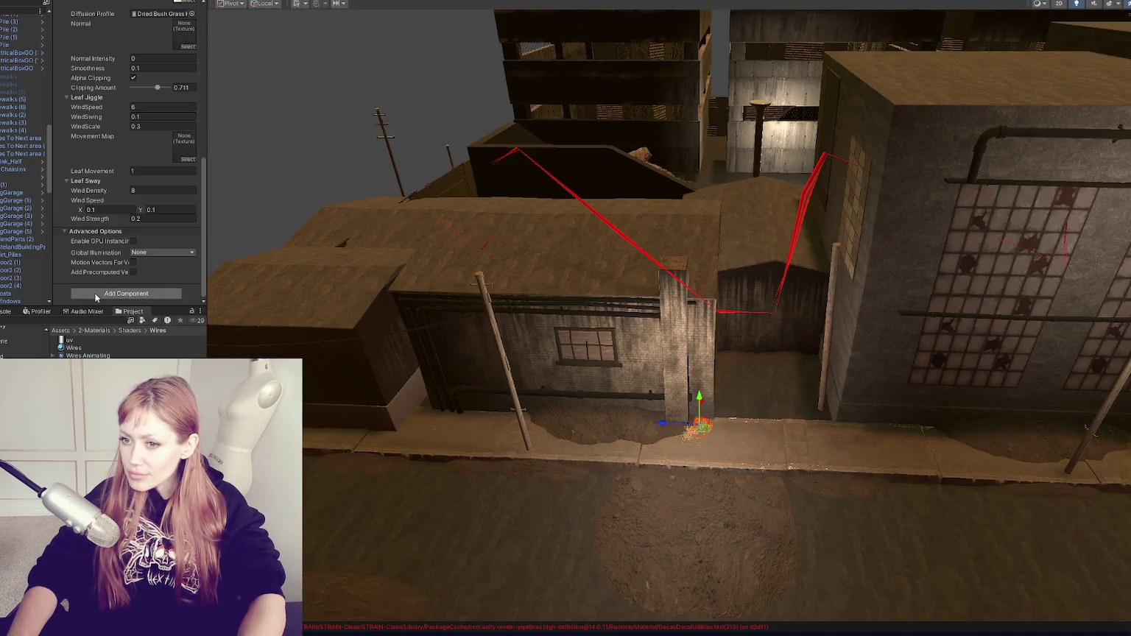
{"action": "scroll", "coordinate": [31, 249], "scroll_direction": "up", "scroll_amount": 10}
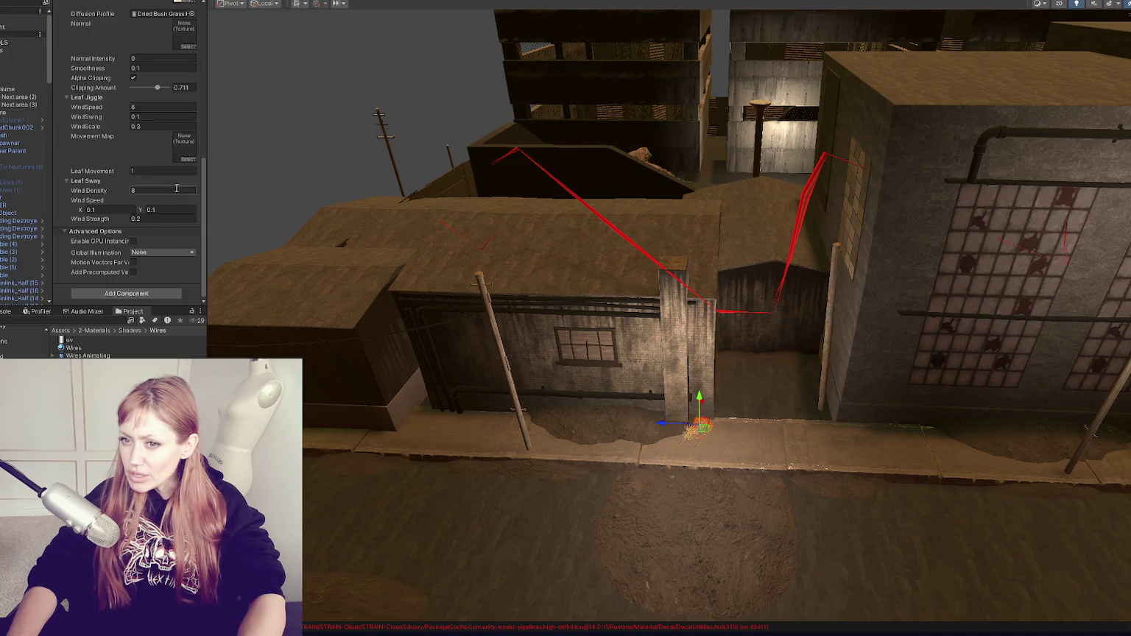
{"action": "scroll", "coordinate": [31, 249], "scroll_direction": "up", "scroll_amount": 5}
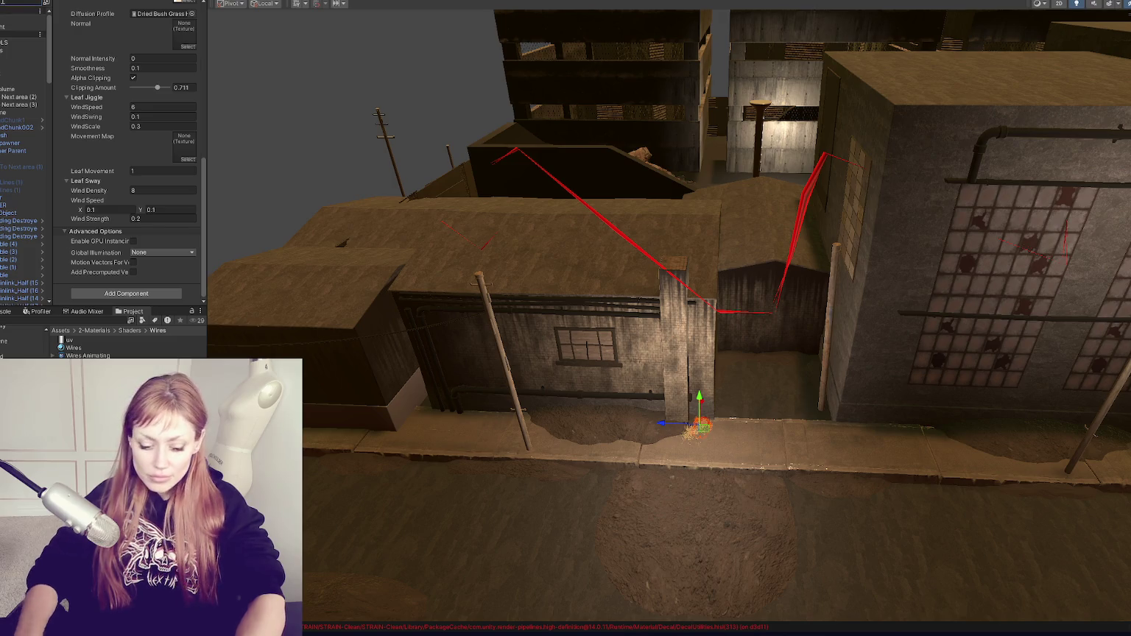
{"action": "left_click", "coordinate": [25, 58]}
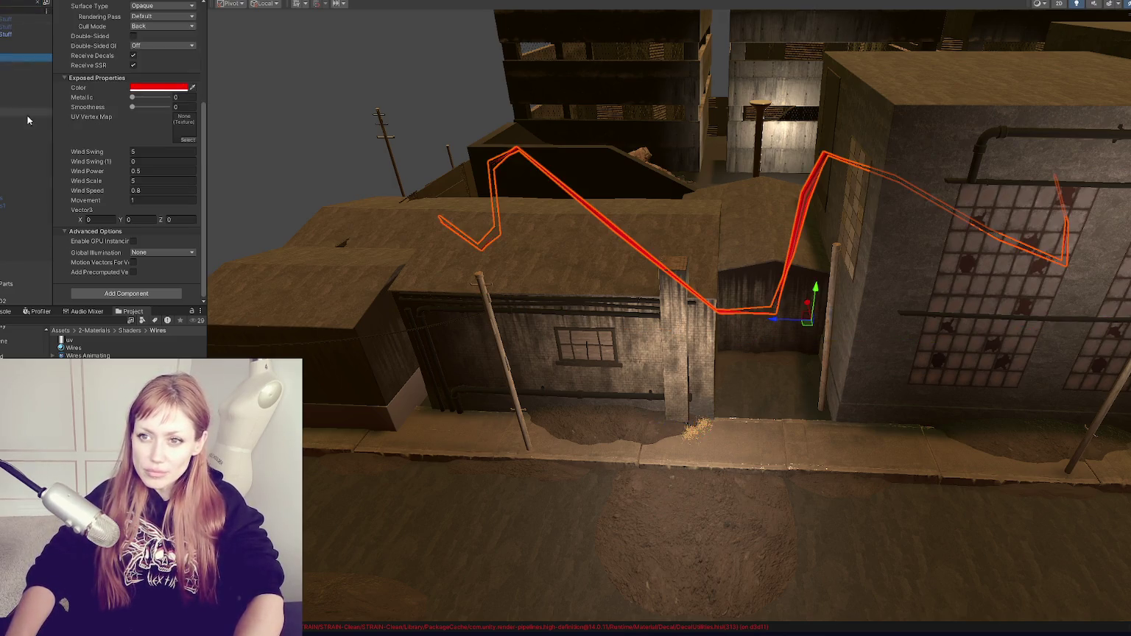
Select the individual wire object and set its material colour to red
{"action": "left_click", "coordinate": [167, 89]}
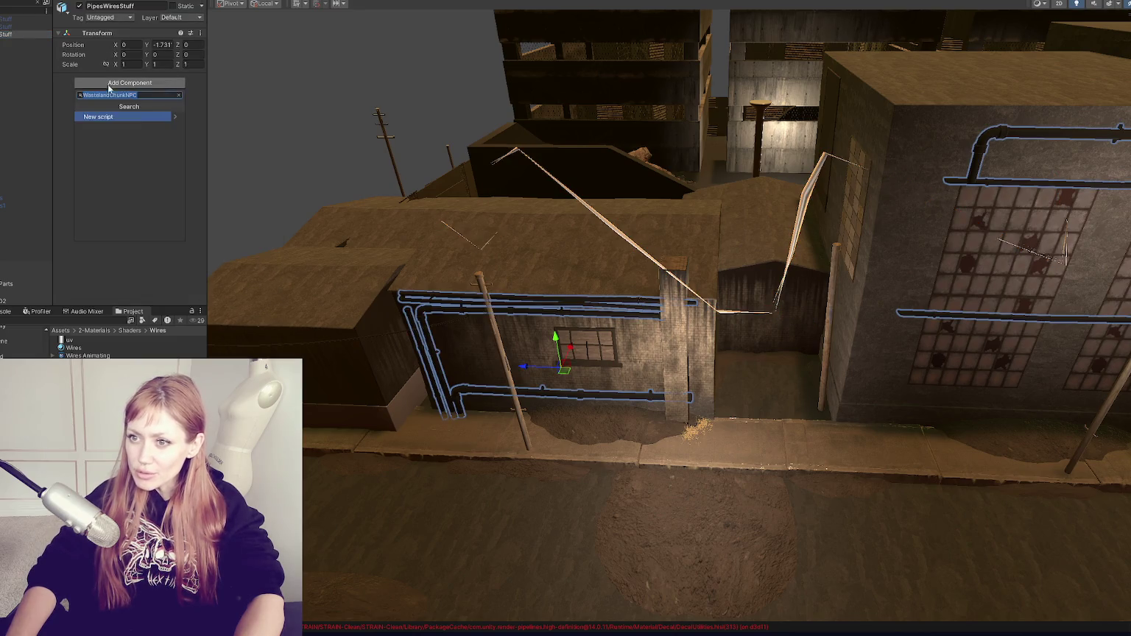
{"action": "left_click", "coordinate": [14, 59]}
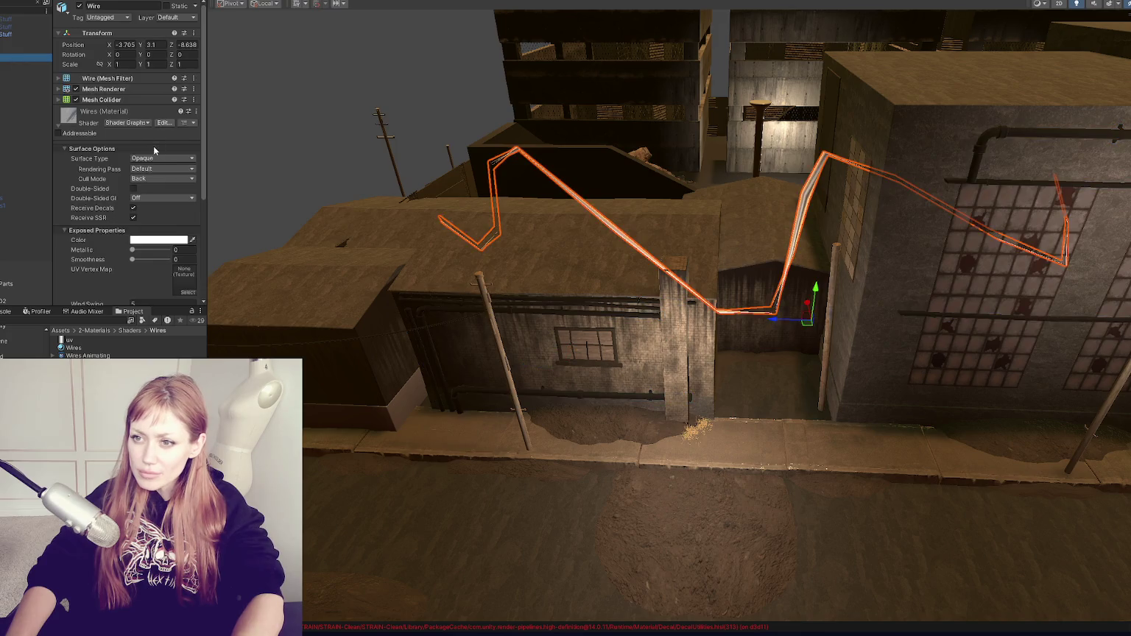
{"action": "scroll", "coordinate": [129, 184], "scroll_direction": "down", "scroll_amount": 3}
{"action": "left_click", "coordinate": [158, 161]}
{"action": "left_click", "coordinate": [213, 221]}
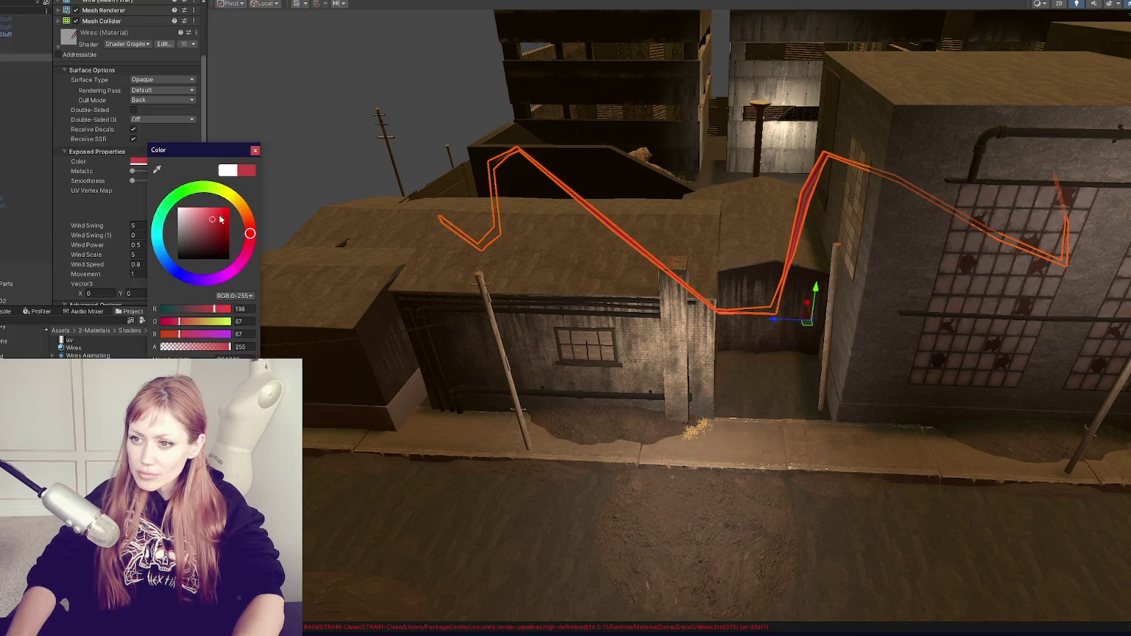
{"action": "left_click", "coordinate": [104, 199]}
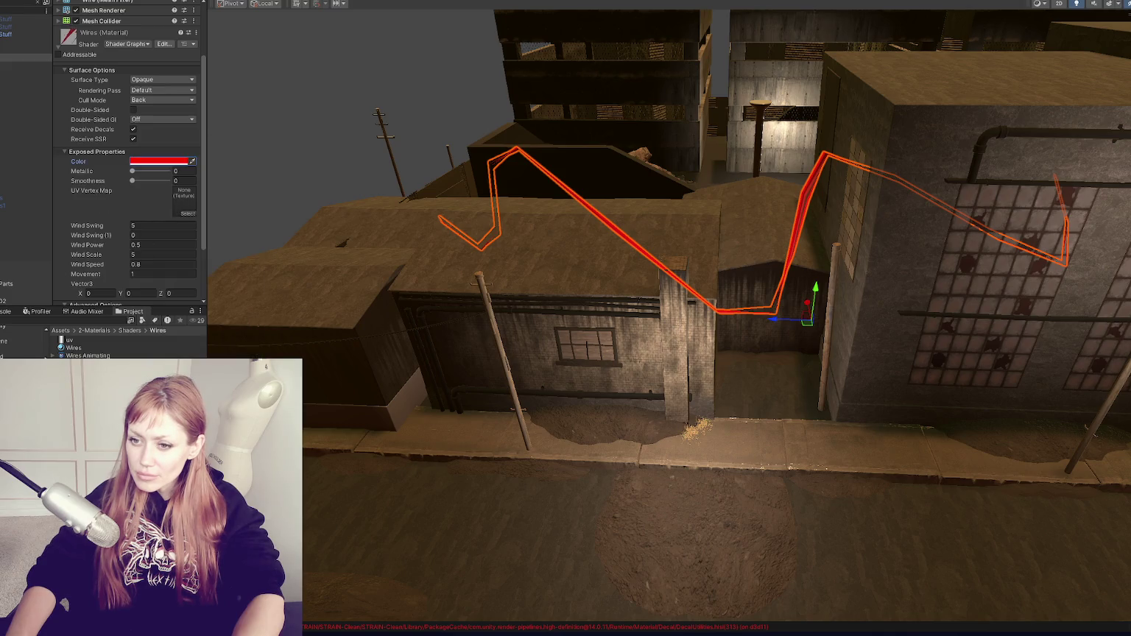
Assign the gradient texture as UV Vertex Map and set Wind Swing to 1
{"action": "scroll", "coordinate": [174, 216], "scroll_direction": "down", "scroll_amount": 2}
{"action": "left_click_drag", "start_coordinate": [185, 123], "coordinate": [184, 141]}
{"action": "mouse_move", "coordinate": [442, 257]}
{"action": "left_mouse_down"}
{"action": "mouse_move", "coordinate": [600, 305]}
{"action": "mouse_move", "coordinate": [751, 273]}
{"action": "mouse_move", "coordinate": [351, 195]}
{"action": "left_mouse_up"}
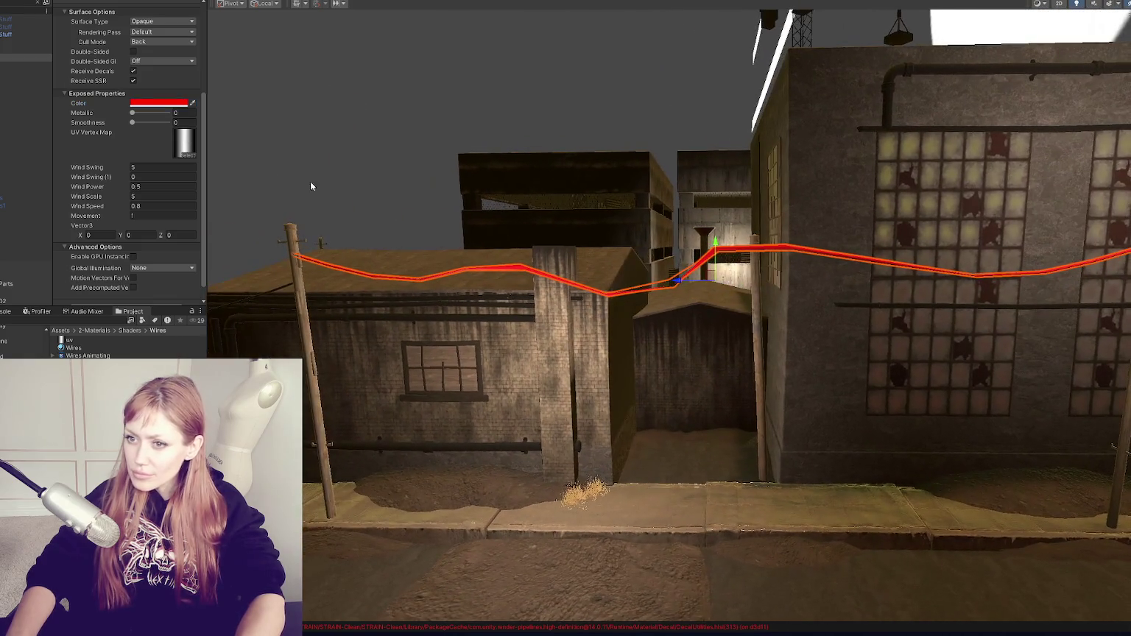
{"action": "scroll", "coordinate": [122, 161], "scroll_direction": "down", "scroll_amount": 1}
{"action": "type", "text": "2"}
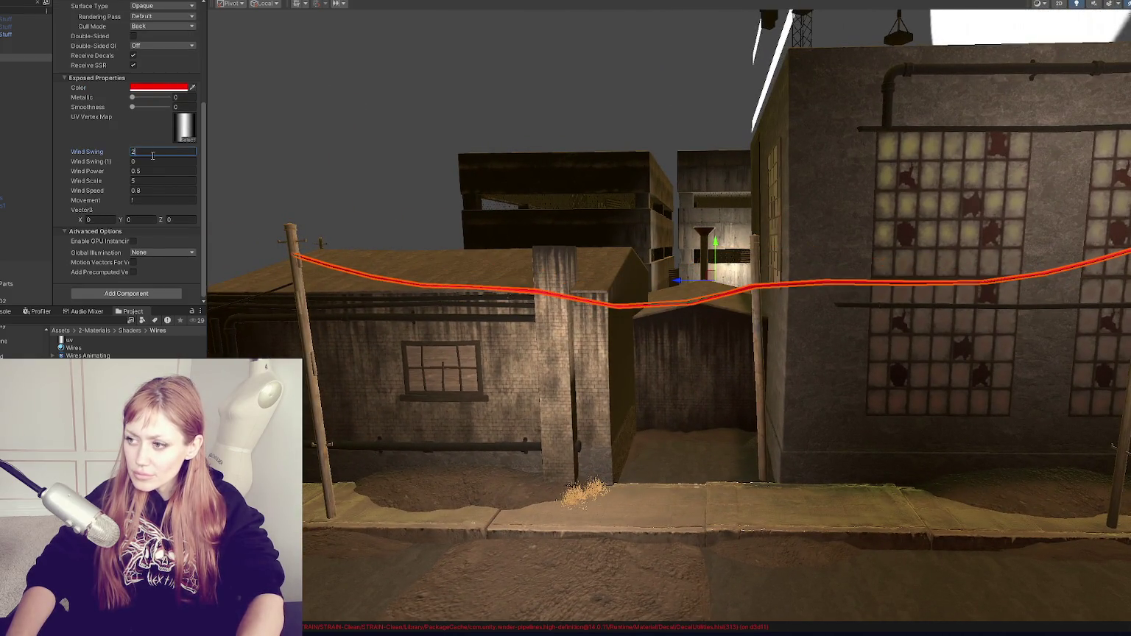
{"action": "key", "text": "BackSpace"}
{"action": "type", "text": "1"}
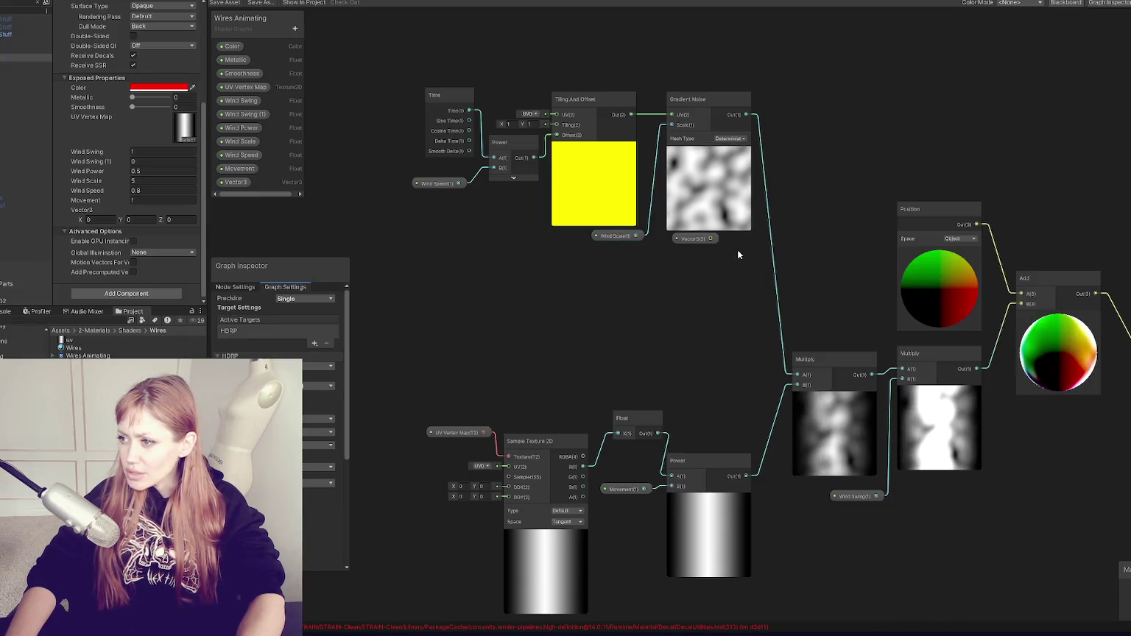
Delete the Vector3 property from the Blackboard and its leftover Vector 3 node
{"action": "left_click_drag", "start_coordinate": [691, 240], "coordinate": [694, 285]}
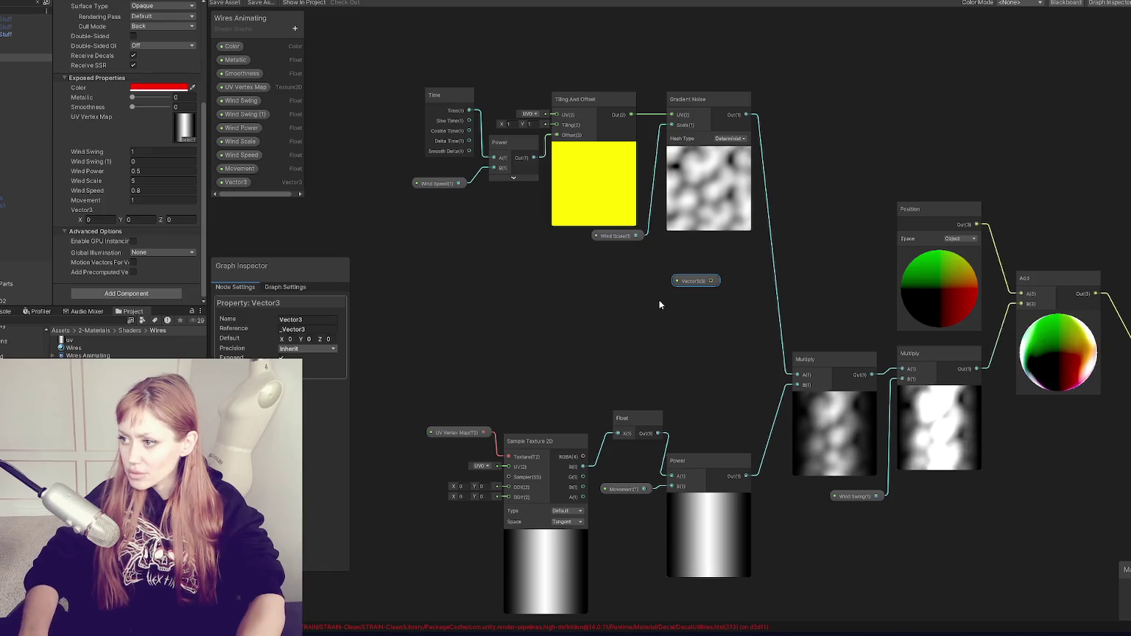
{"action": "right_click", "coordinate": [247, 184]}
{"action": "left_click", "coordinate": [243, 184]}
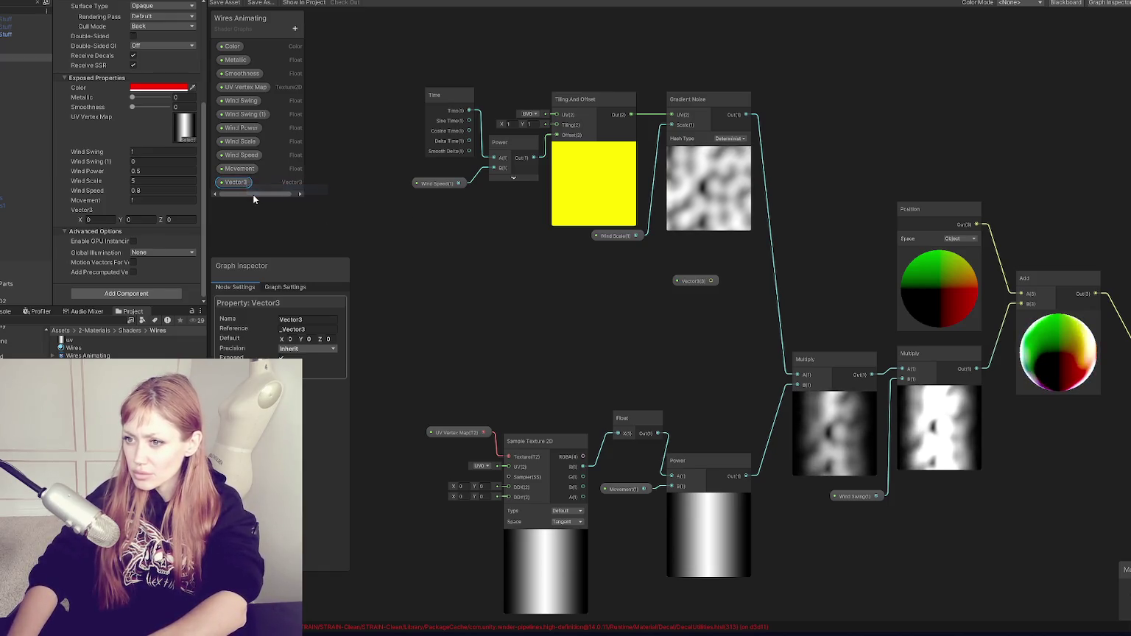
{"action": "right_click", "coordinate": [241, 184]}
{"action": "left_click", "coordinate": [269, 201]}
{"action": "left_click", "coordinate": [694, 286]}
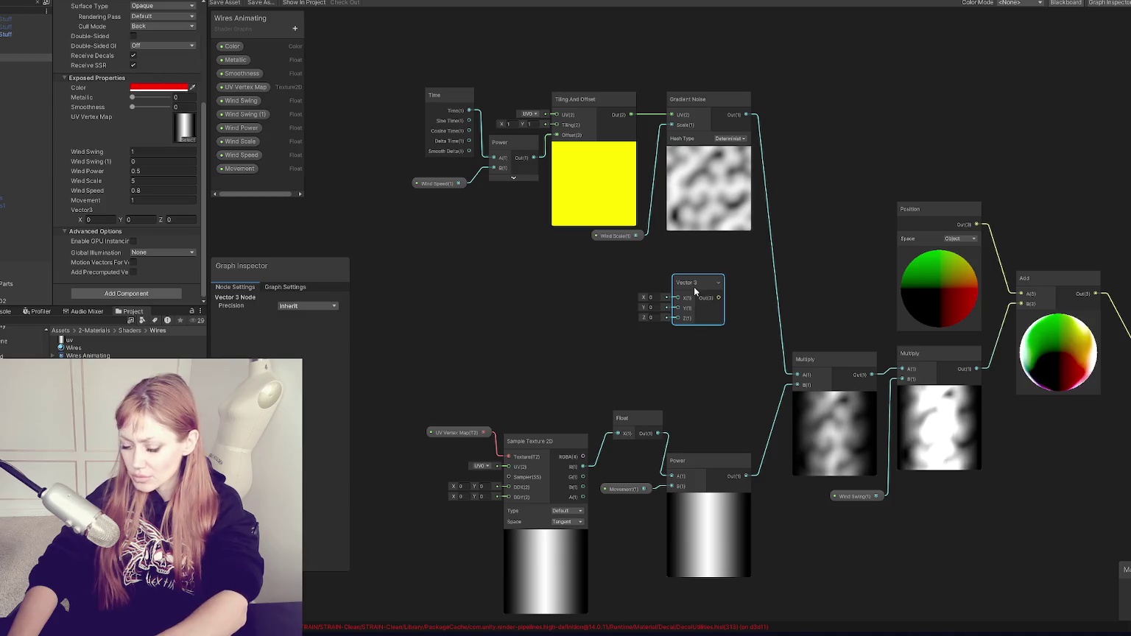
{"action": "key", "text": "Delete"}
Delete the unused Wind Swing (1) property and save the shader graph asset
{"action": "left_click", "coordinate": [861, 498]}
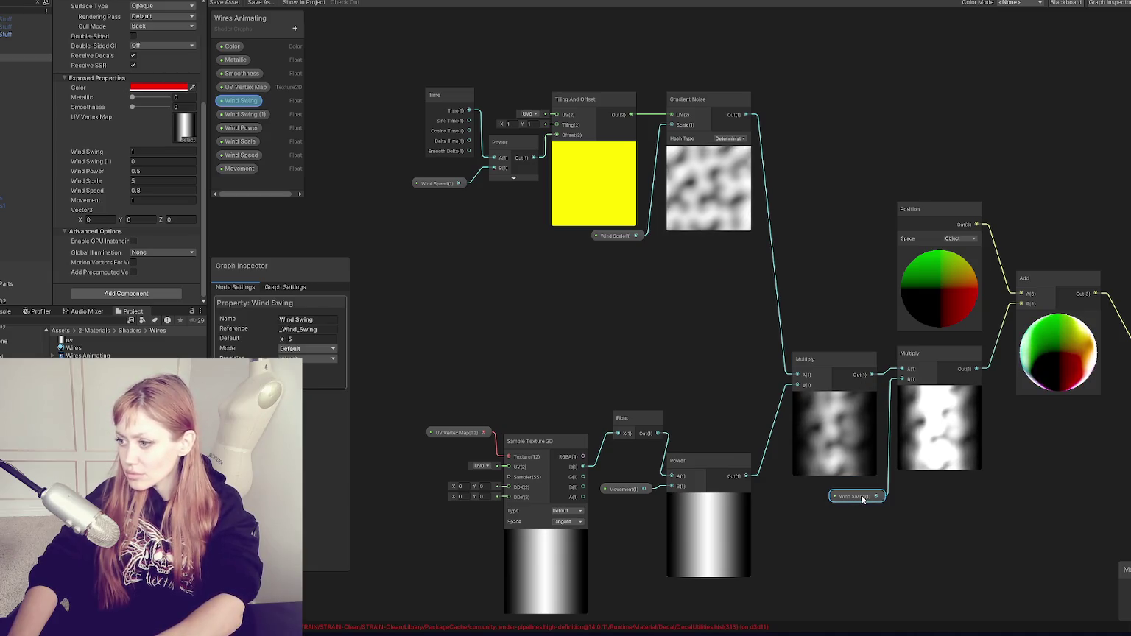
{"action": "left_click", "coordinate": [638, 489]}
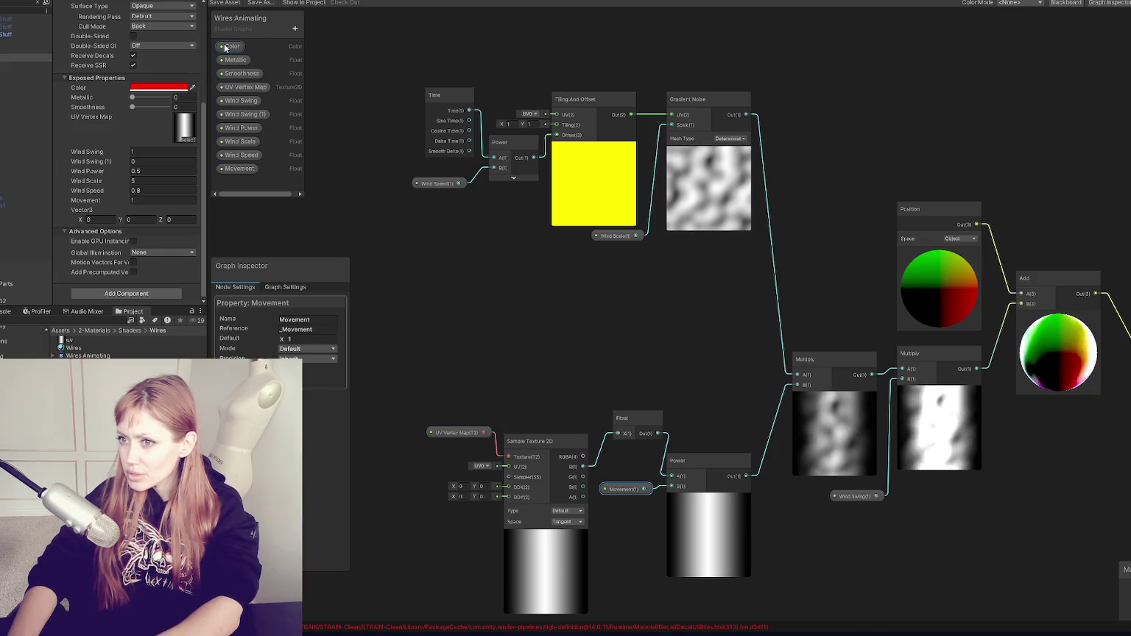
{"action": "left_click", "coordinate": [232, 115]}
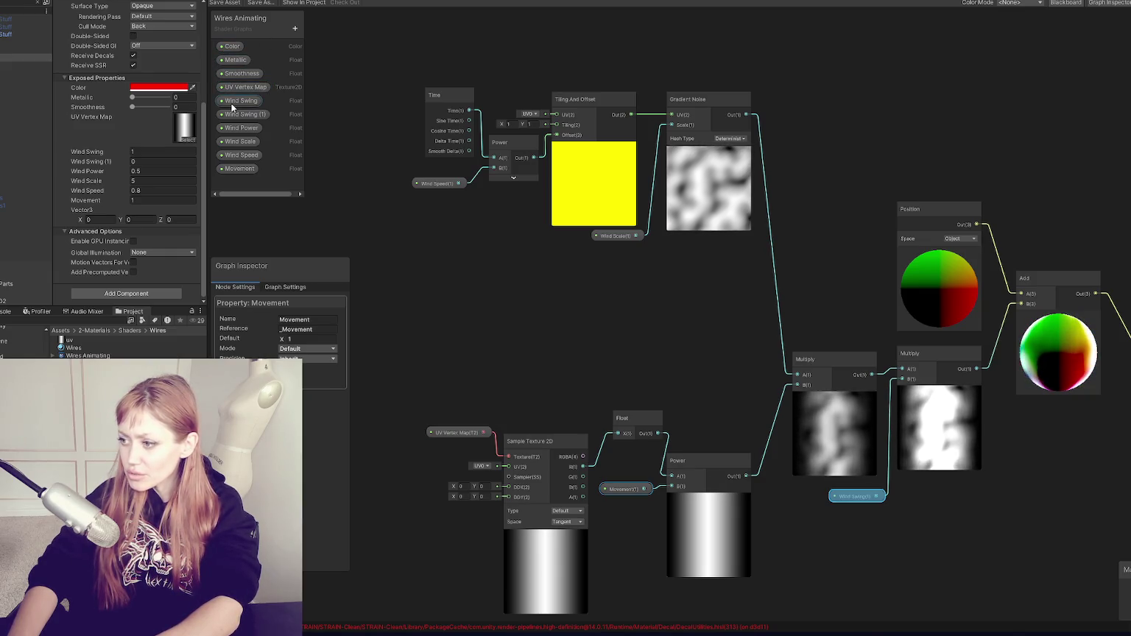
{"action": "right_click", "coordinate": [231, 114]}
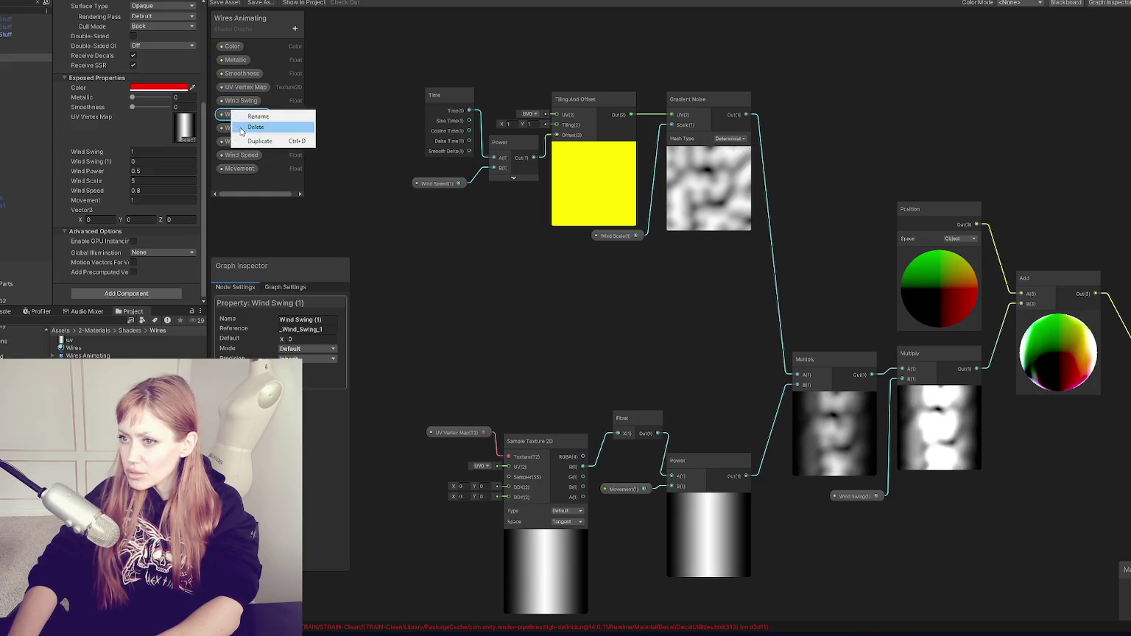
{"action": "left_click", "coordinate": [239, 126]}
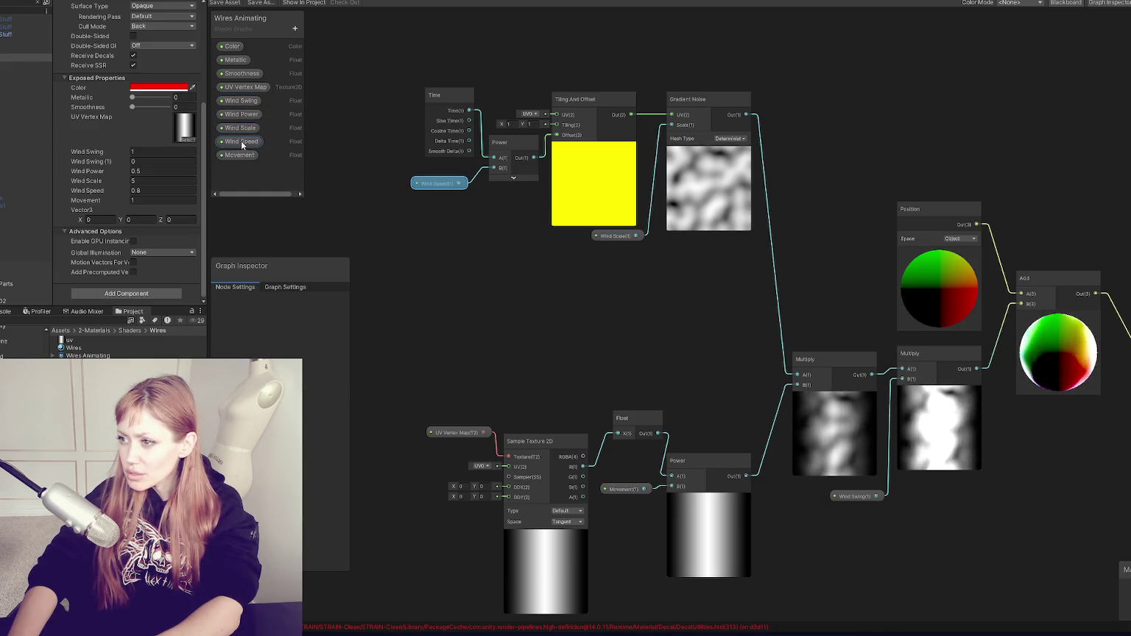
{"action": "key", "text": "a"}
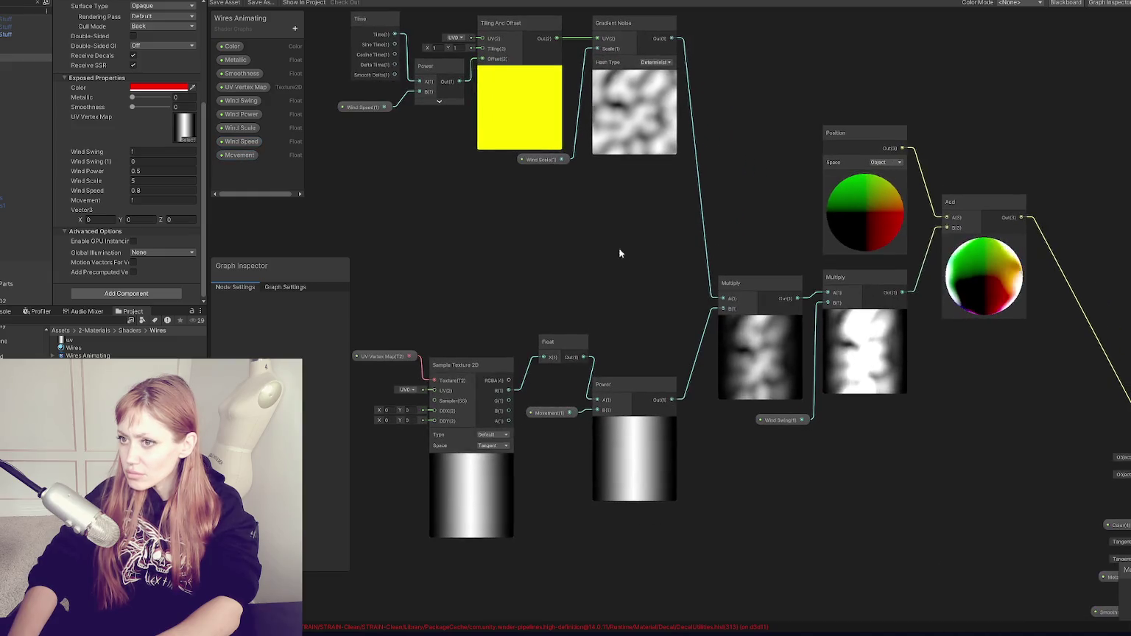
{"action": "scroll", "coordinate": [612, 269], "scroll_direction": "up", "scroll_amount": 2}
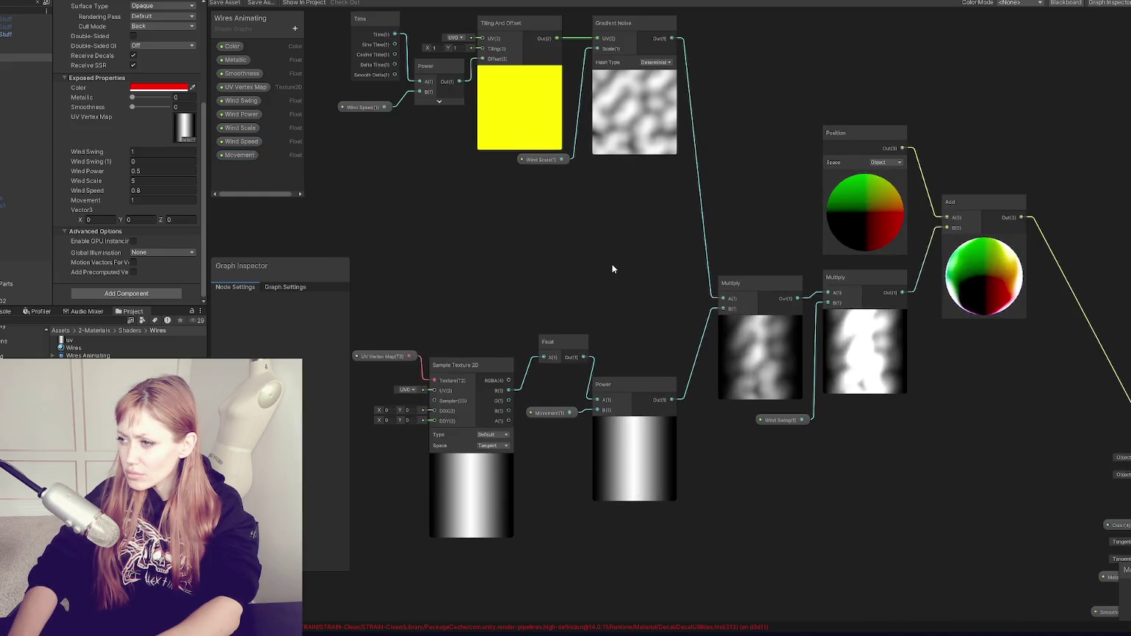
{"action": "left_click", "coordinate": [550, 412]}
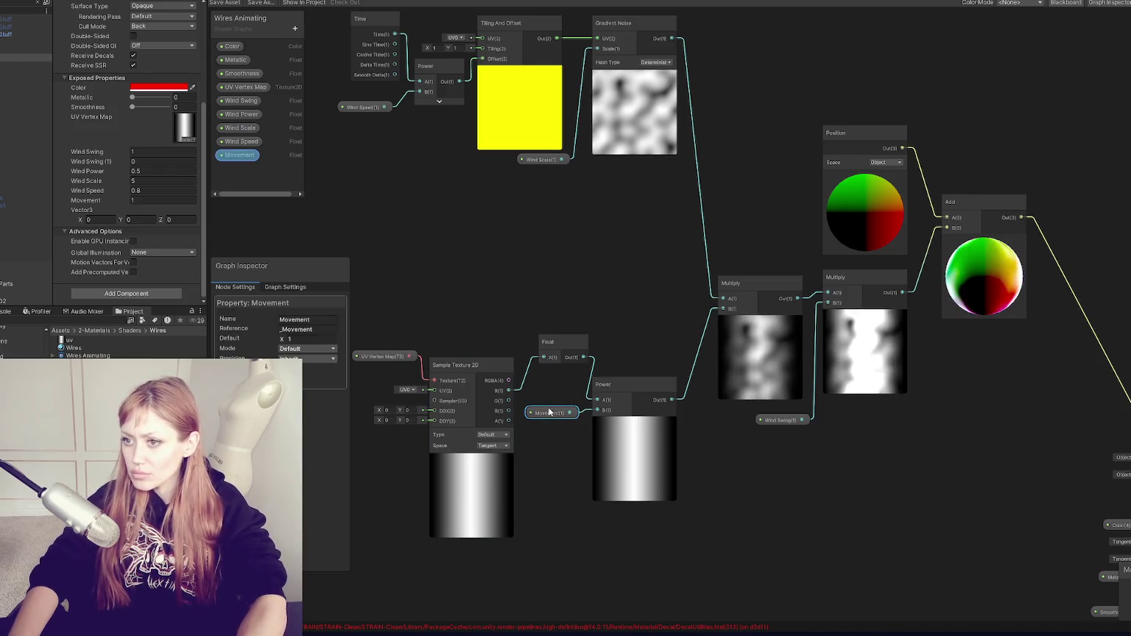
{"action": "left_click", "coordinate": [230, 3]}
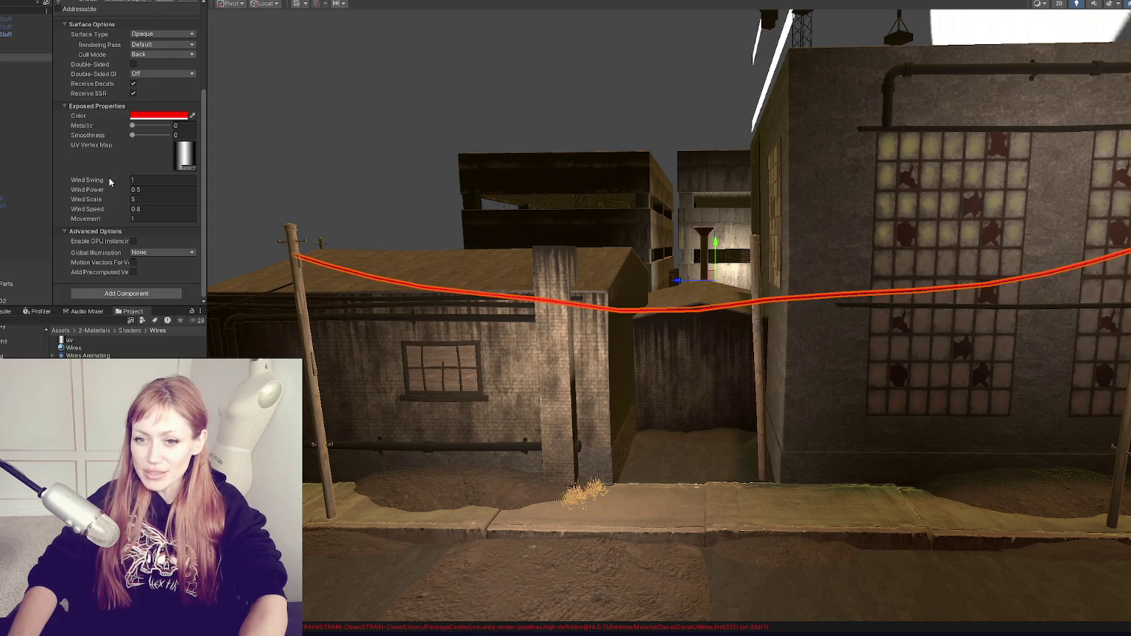
Enter 3.10, then drag the wire material's Wind Swing down to about 1.45
{"action": "mouse_move", "coordinate": [623, 138]}
{"action": "left_mouse_down", "text": "alt"}
{"action": "mouse_move", "coordinate": [409, 195]}
{"action": "mouse_move", "coordinate": [462, 172]}
{"action": "mouse_move", "coordinate": [786, 133]}
{"action": "mouse_move", "coordinate": [570, 131]}
{"action": "mouse_move", "coordinate": [570, 169]}
{"action": "mouse_move", "coordinate": [441, 260]}
{"action": "mouse_move", "coordinate": [809, 266]}
{"action": "mouse_move", "coordinate": [177, 197]}
{"action": "left_mouse_up", "text": "alt"}
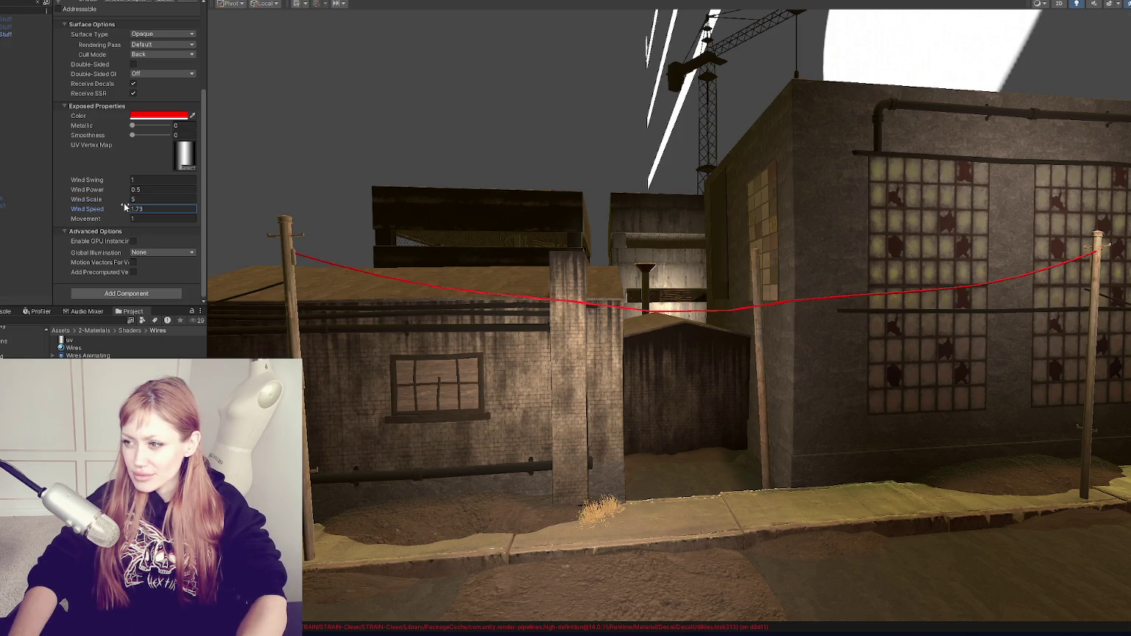
{"action": "type", "text": "3.1"}
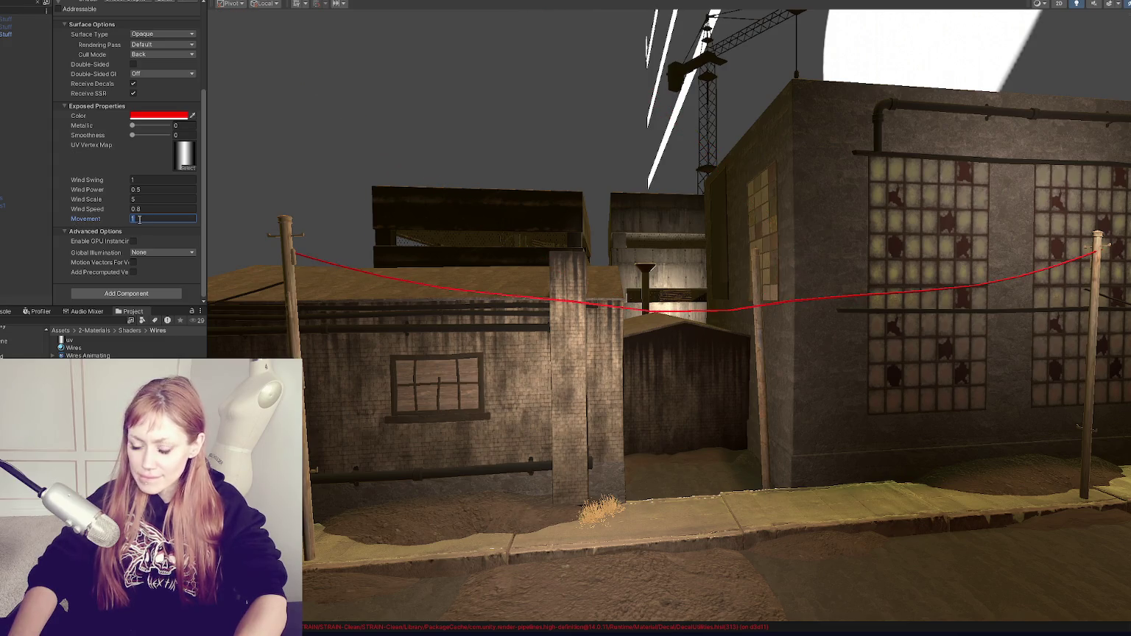
{"action": "type", "text": "0"}
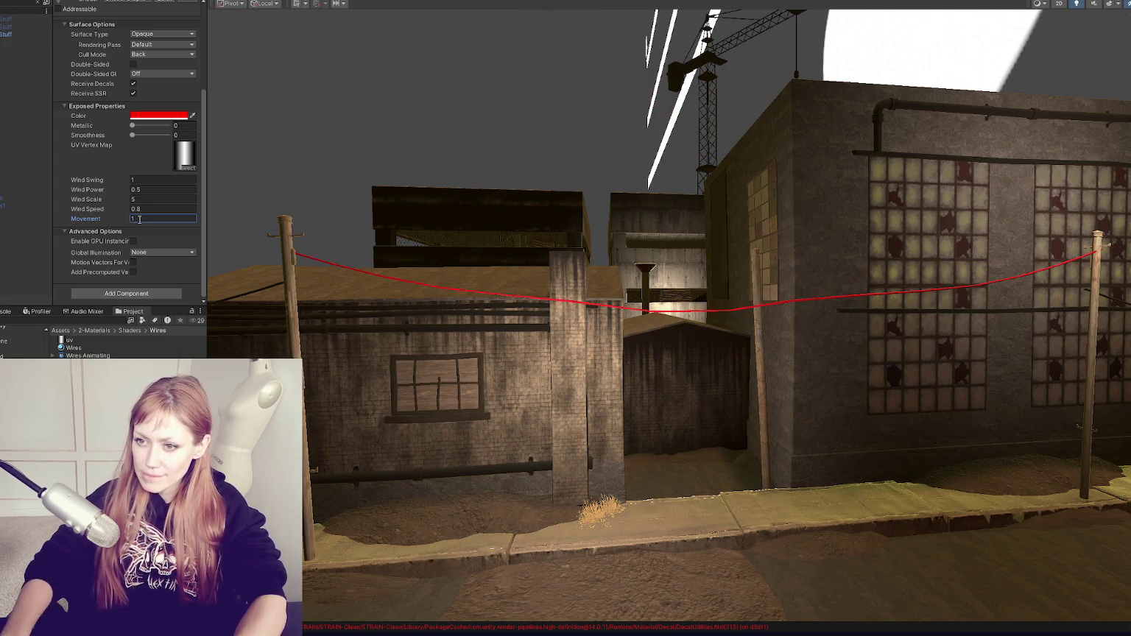
{"action": "mouse_move", "coordinate": [149, 174]}
{"action": "left_mouse_down"}
{"action": "mouse_move", "coordinate": [107, 191]}
{"action": "mouse_move", "coordinate": [121, 199]}
{"action": "left_mouse_up"}
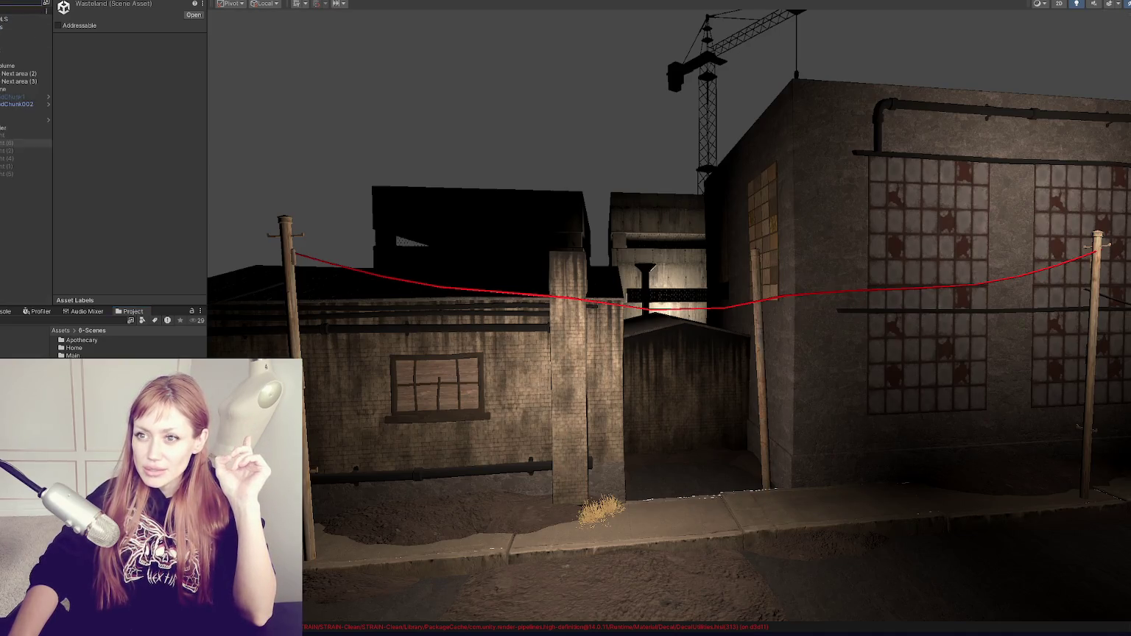
Frame WastelandChunk002, review its prefab overrides, deactivate it and select the Title scene
{"action": "double_click", "coordinate": [3, 129]}
{"action": "left_click", "coordinate": [118, 44]}
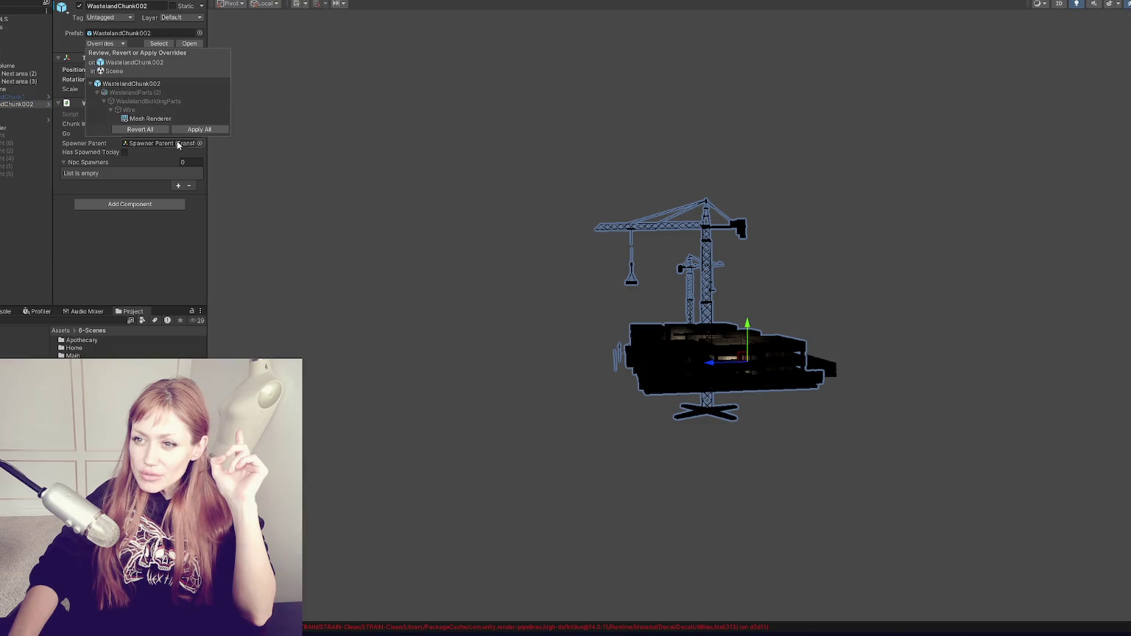
{"action": "left_click", "coordinate": [36, 116]}
{"action": "left_click", "coordinate": [80, 7]}
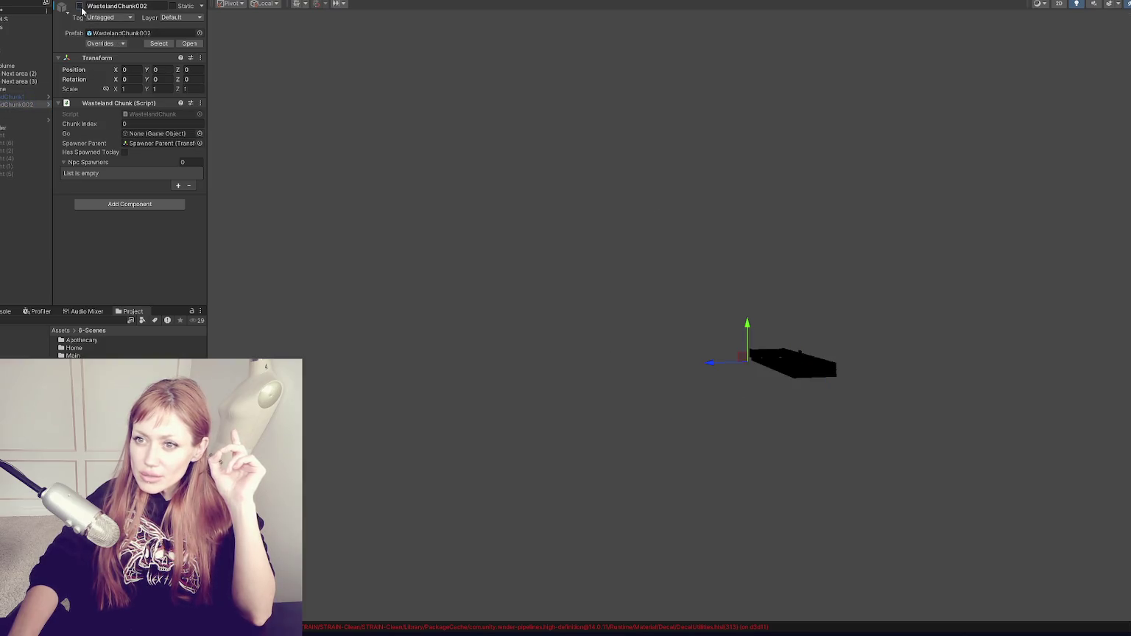
{"action": "left_click", "coordinate": [81, 387]}
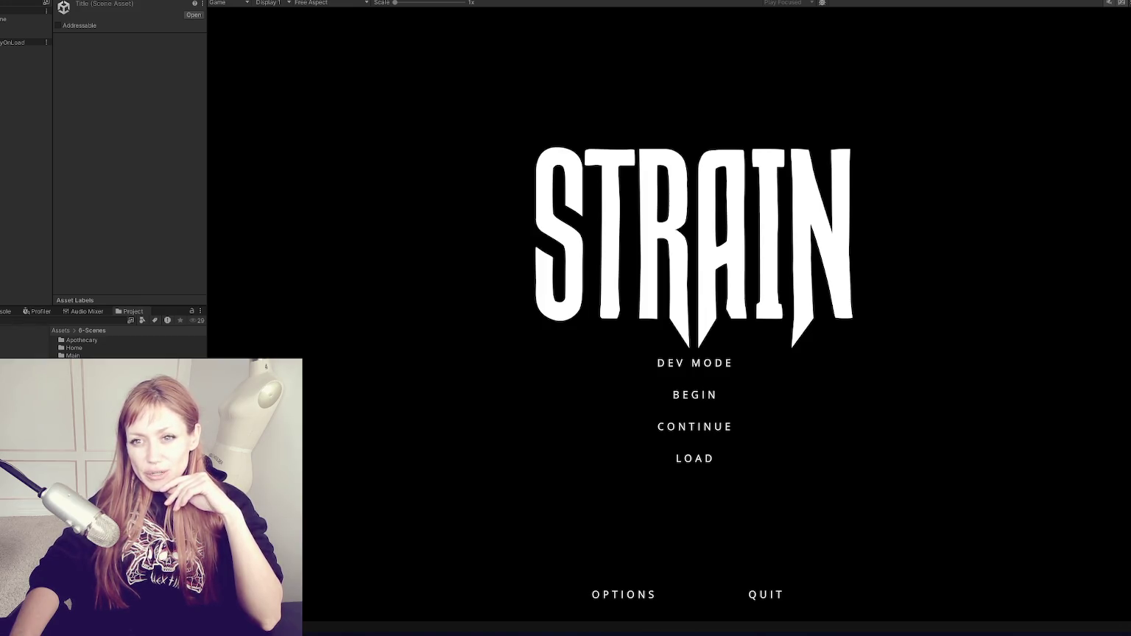
Start the game in Dev Mode and check the Look for Food task in the Tasks menu
{"action": "left_click", "coordinate": [702, 365]}
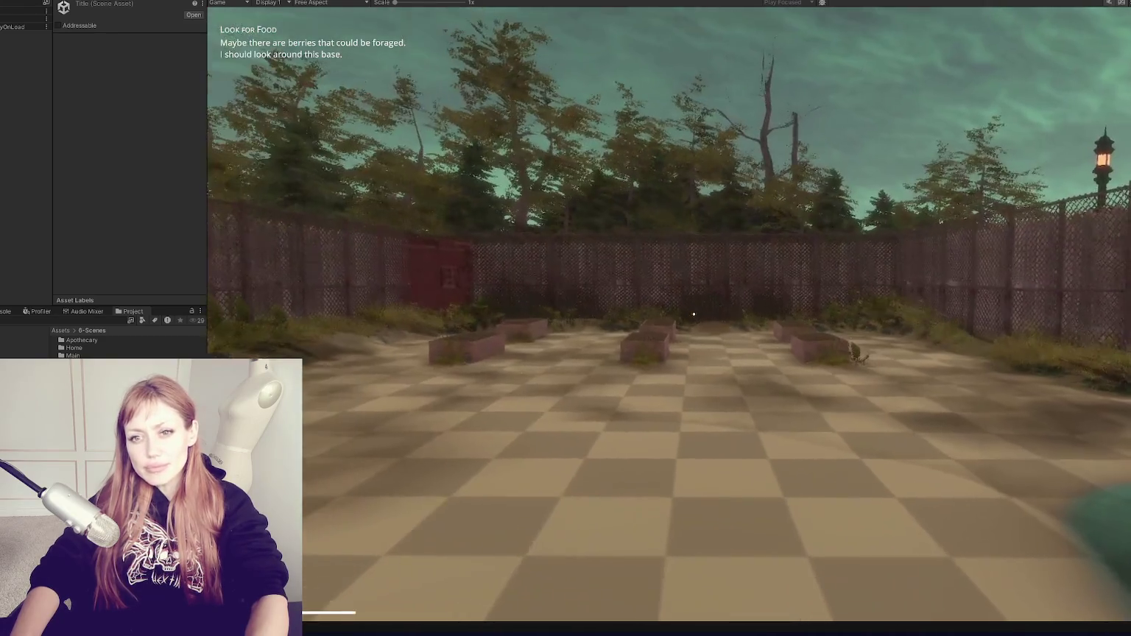
{"action": "key", "text": "Escape"}
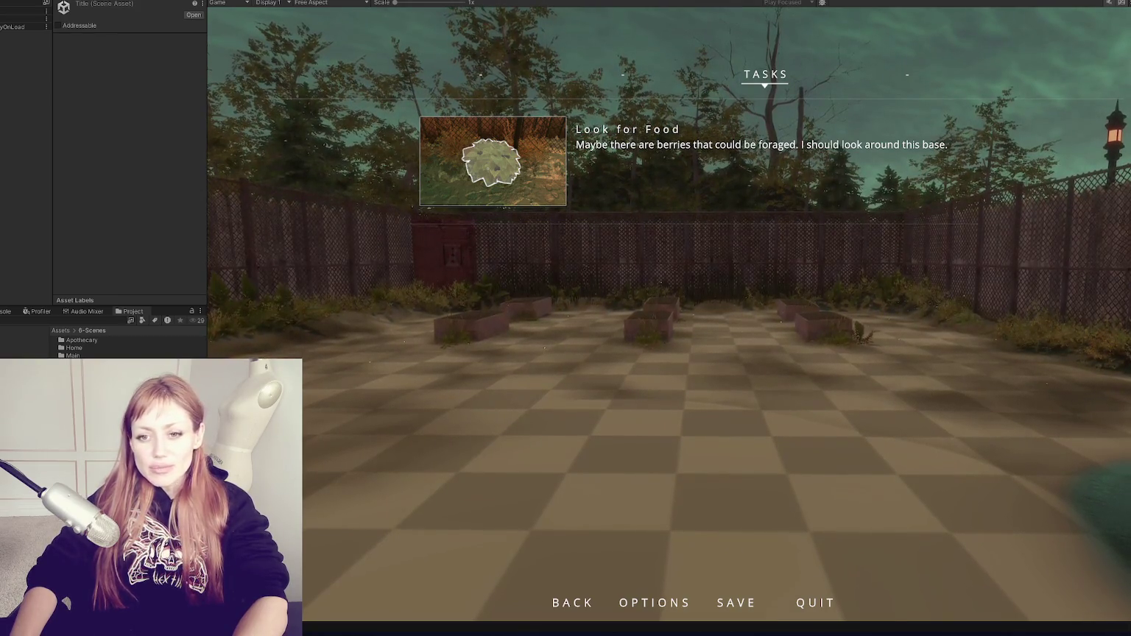
{"action": "key", "text": "Escape"}
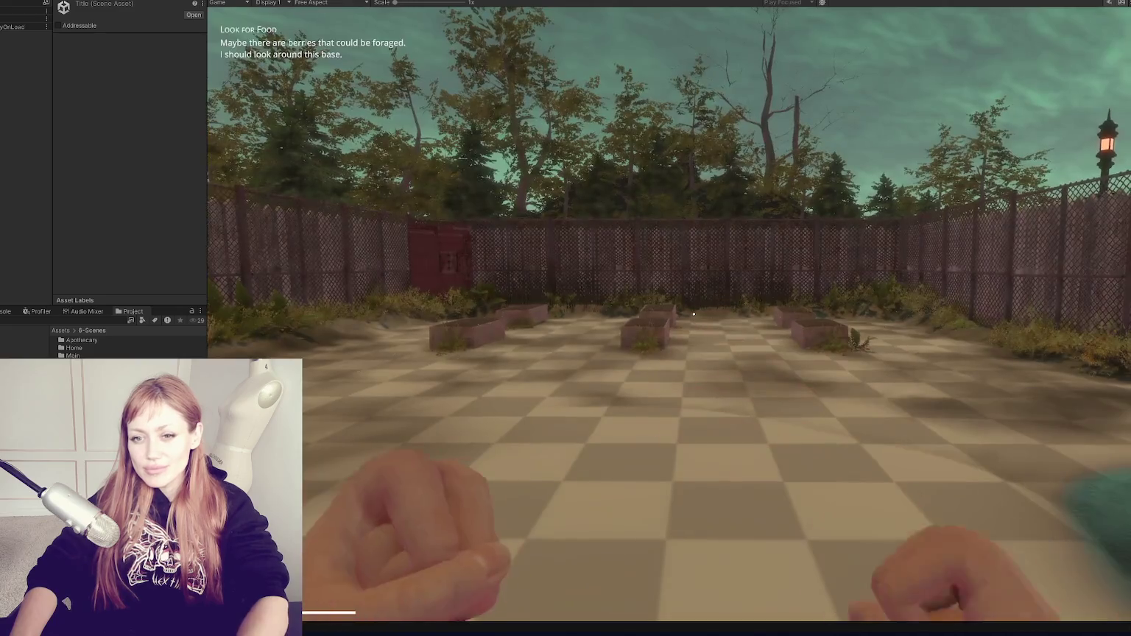
Walk the player forward to the fenced base's red door and go through it with E
{"action": "key", "text": "w"}
{"action": "key", "text": "w"}
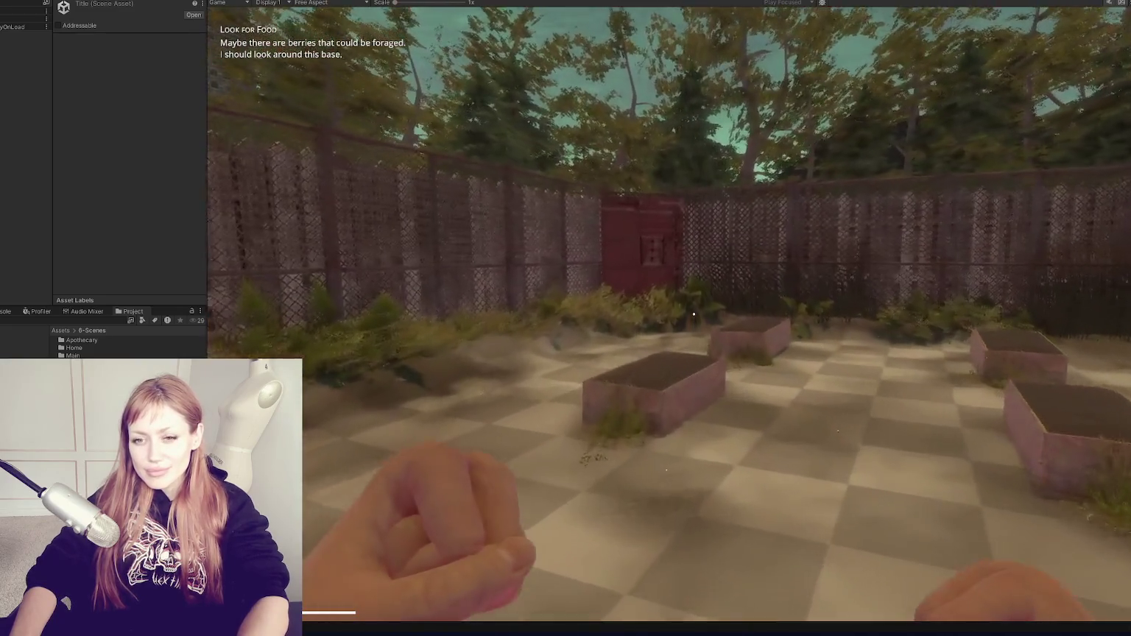
{"action": "key", "text": "w"}
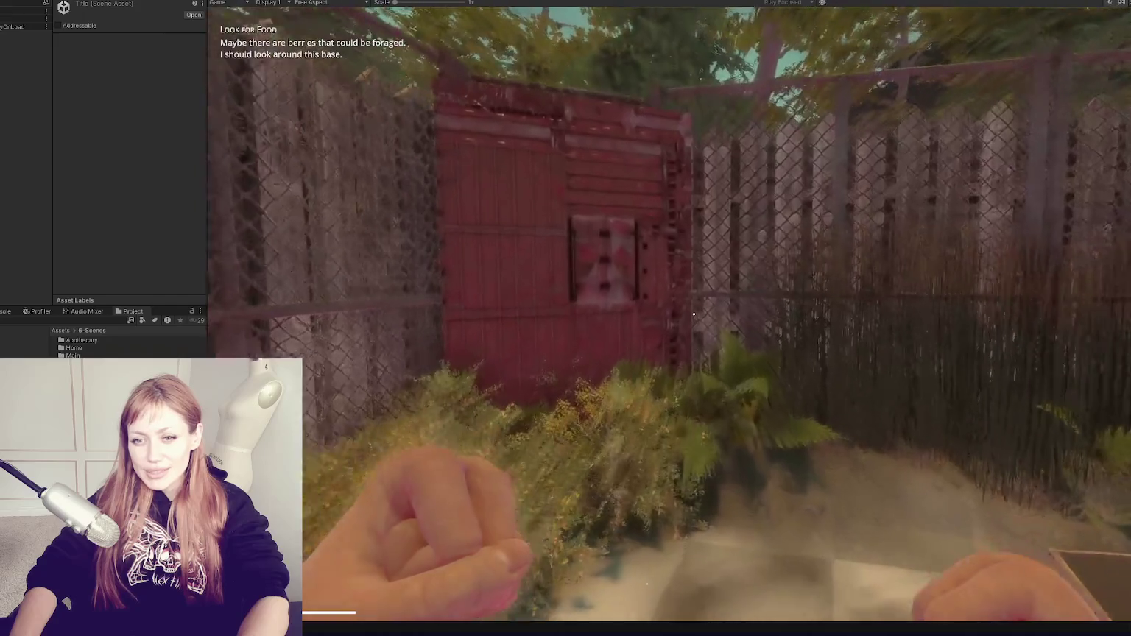
{"action": "key", "text": "e"}
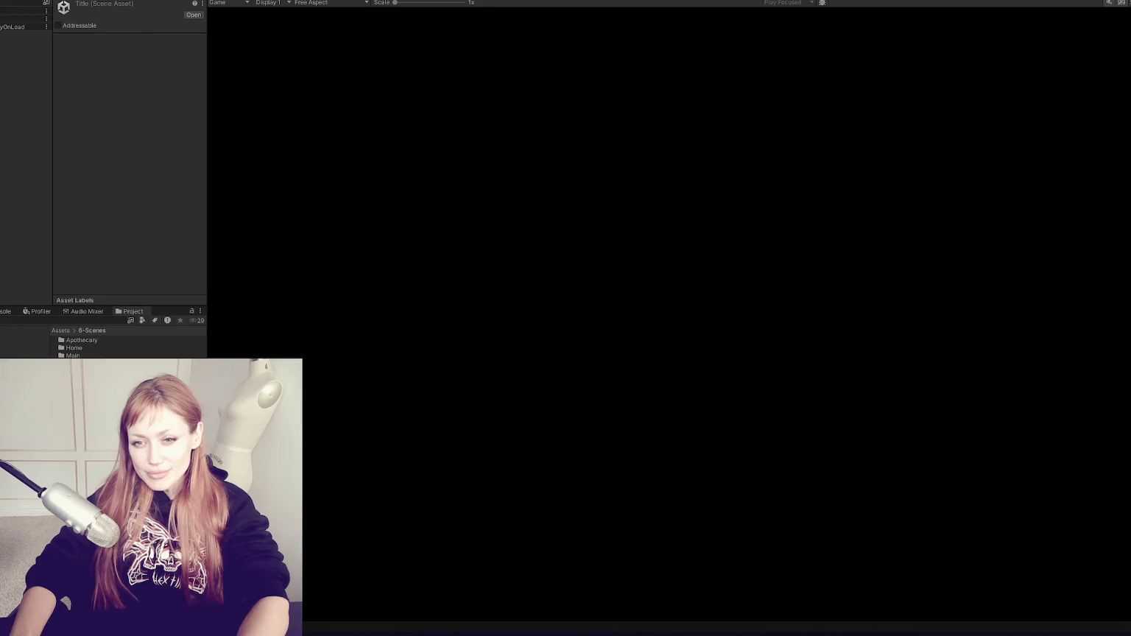
Walk out of the yard and down the street toward the large windowed building
{"action": "key", "text": "w"}
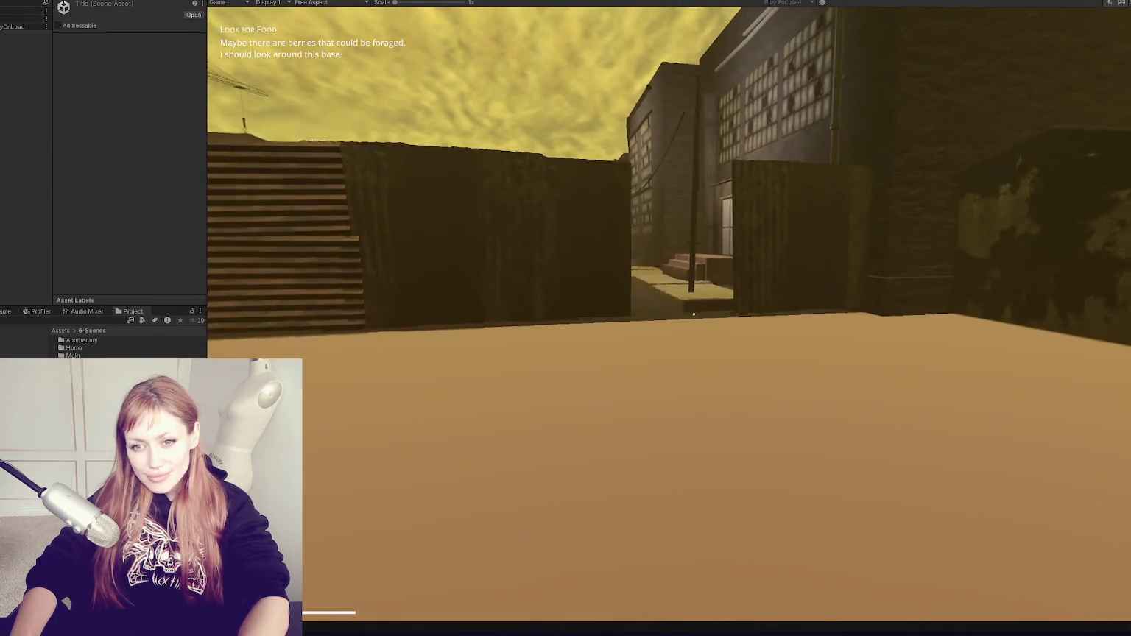
{"action": "key", "text": "w"}
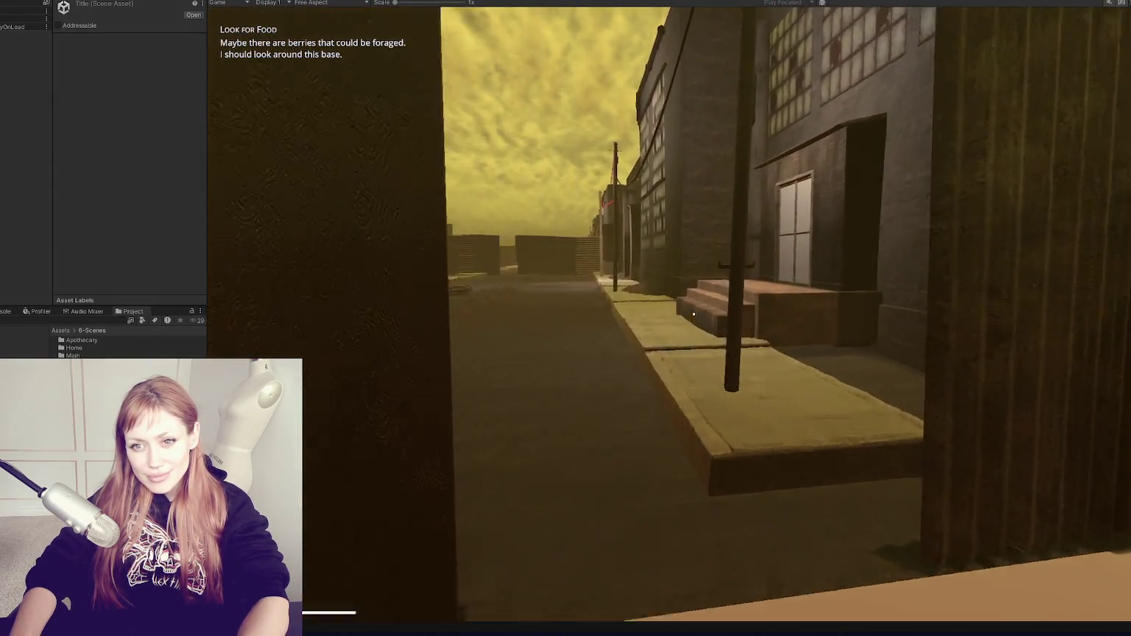
{"action": "key", "text": "w"}
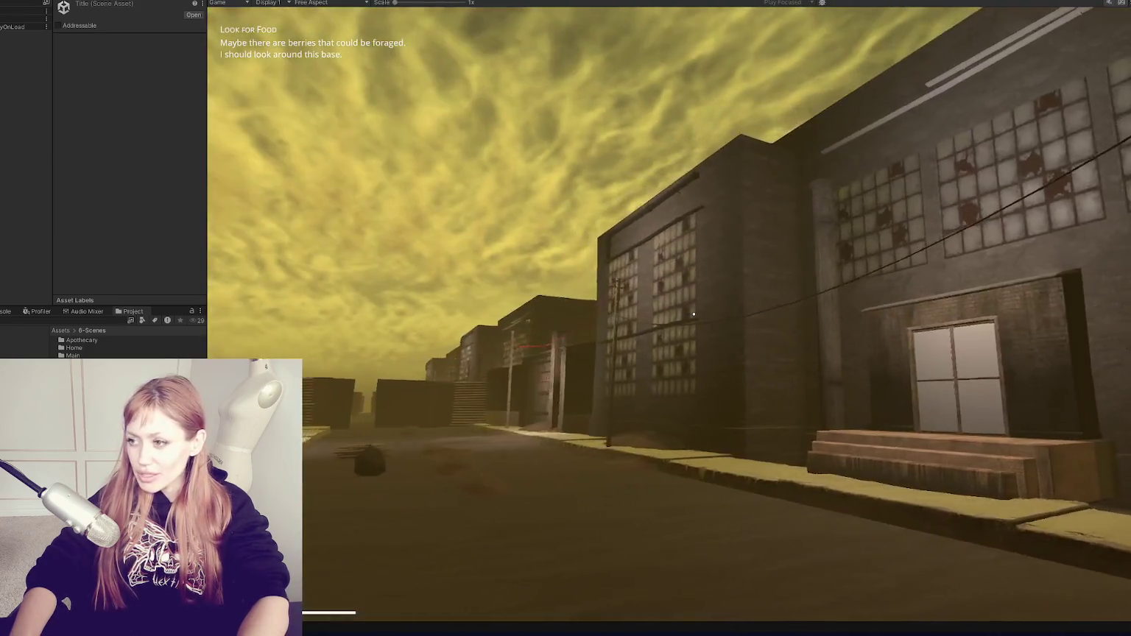
{"action": "key", "text": "w"}
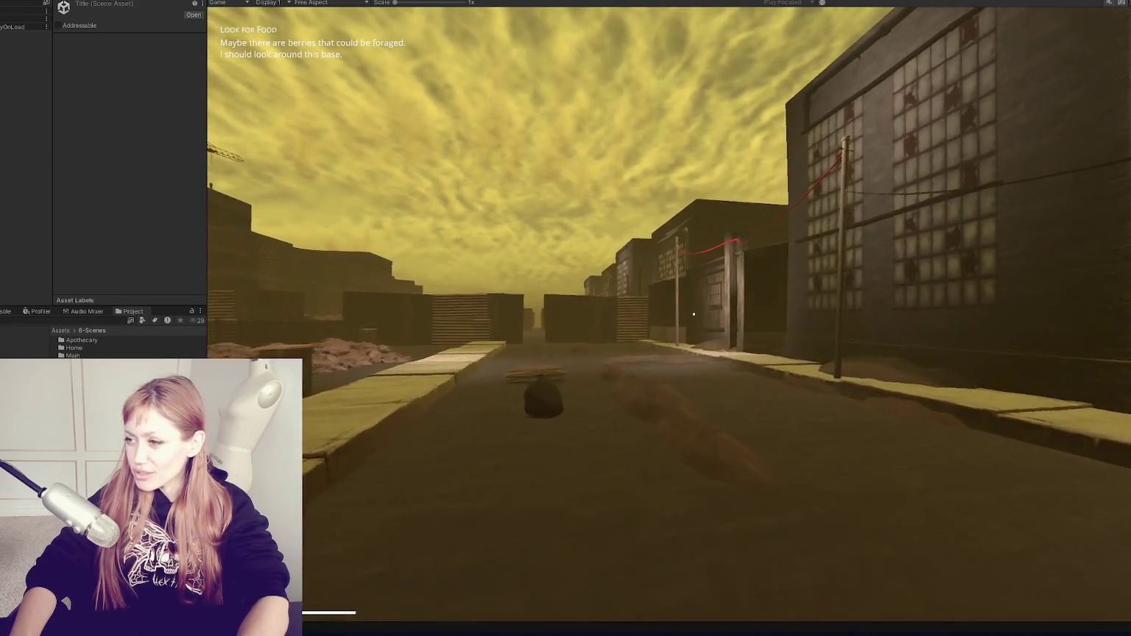
{"action": "key", "text": "w"}
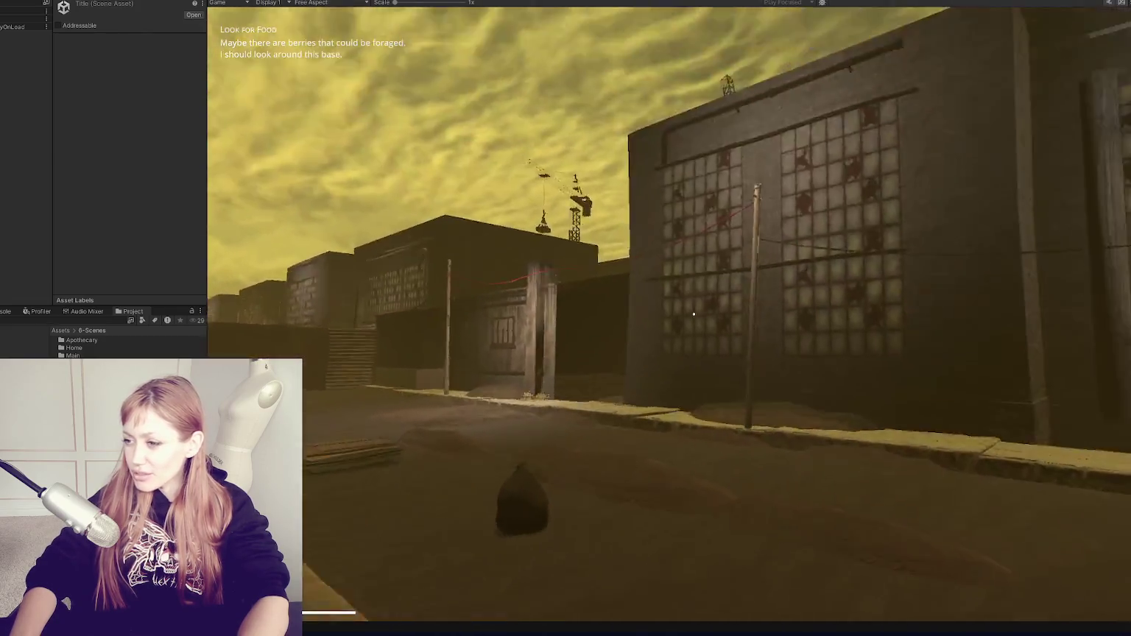
{"action": "key", "text": "w"}
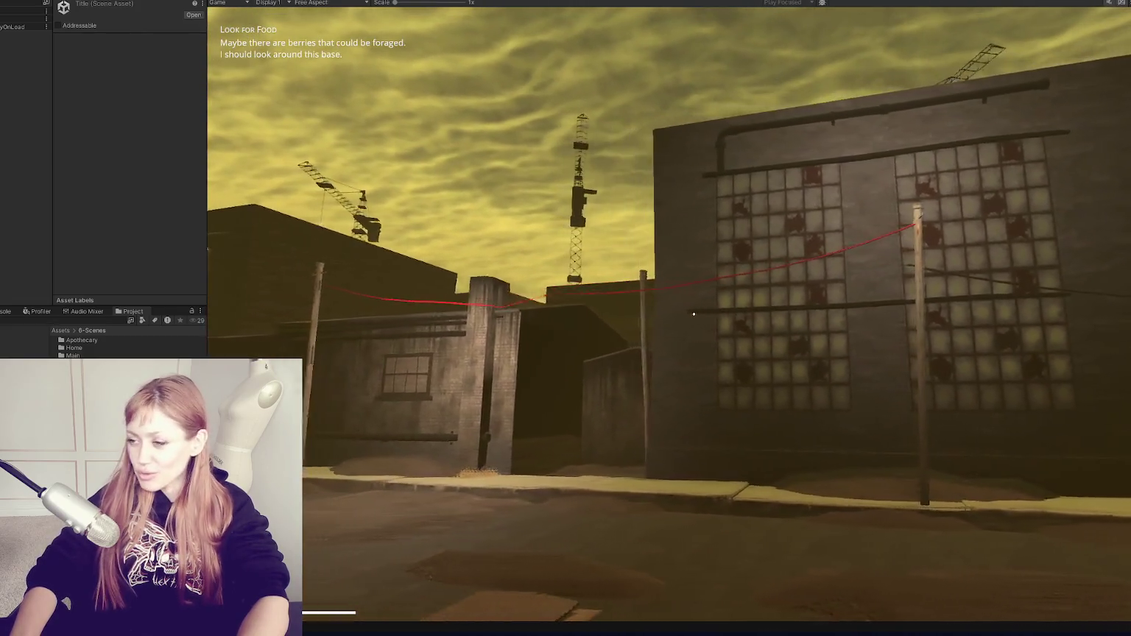
Back away left until the red wire between the poles is in view, then free the cursor
{"action": "key", "text": "a"}
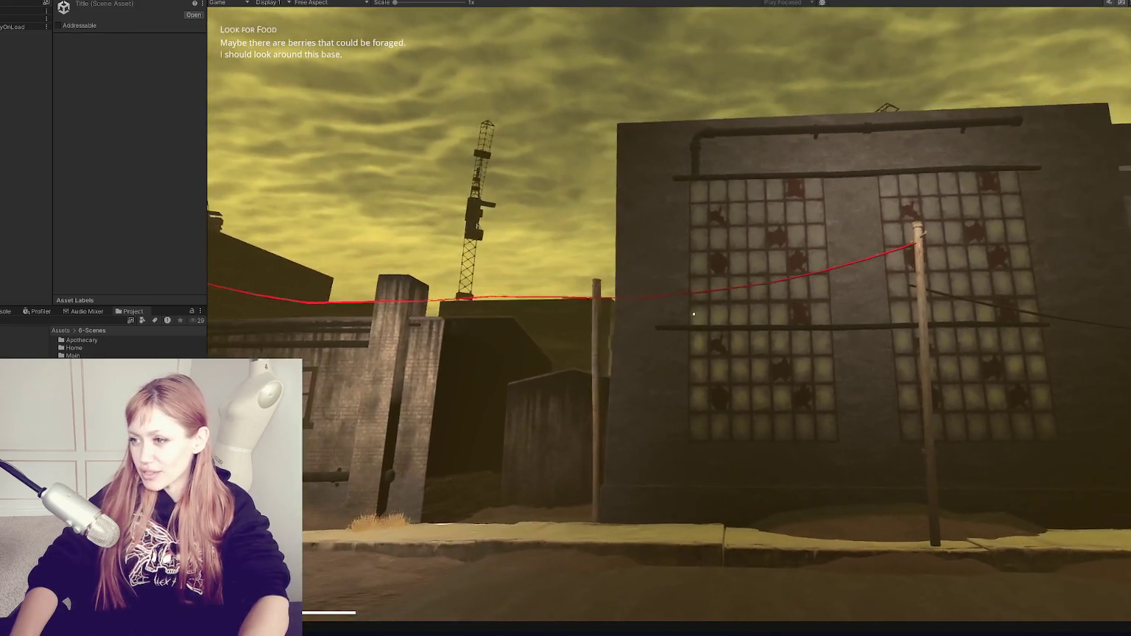
{"action": "key", "text": "a"}
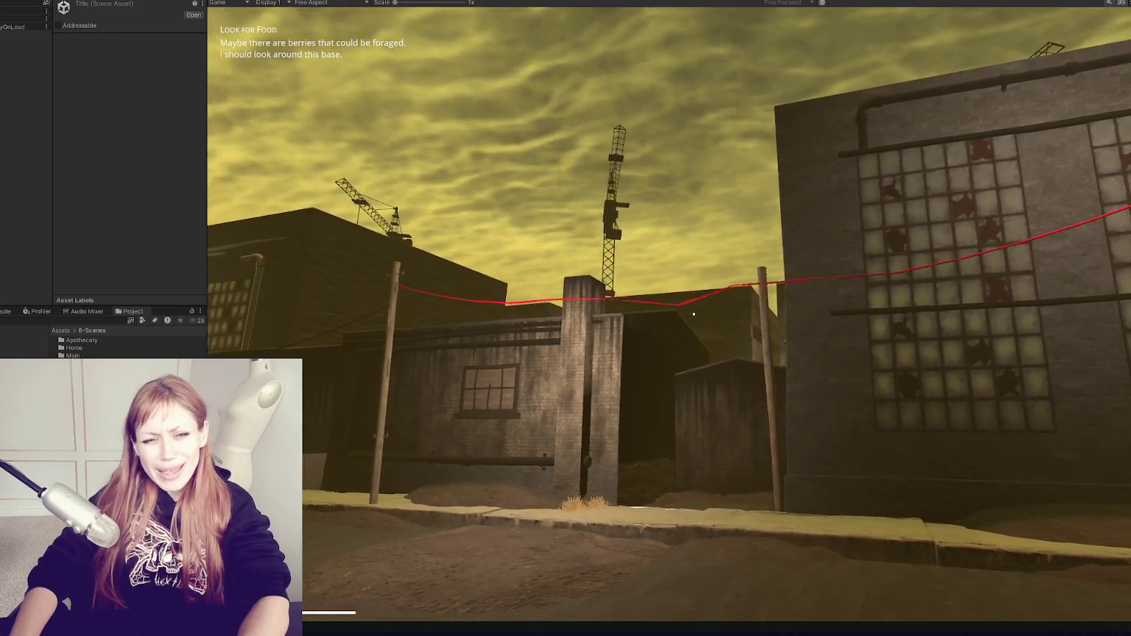
{"action": "mouse_move", "coordinate": [694, 315]}
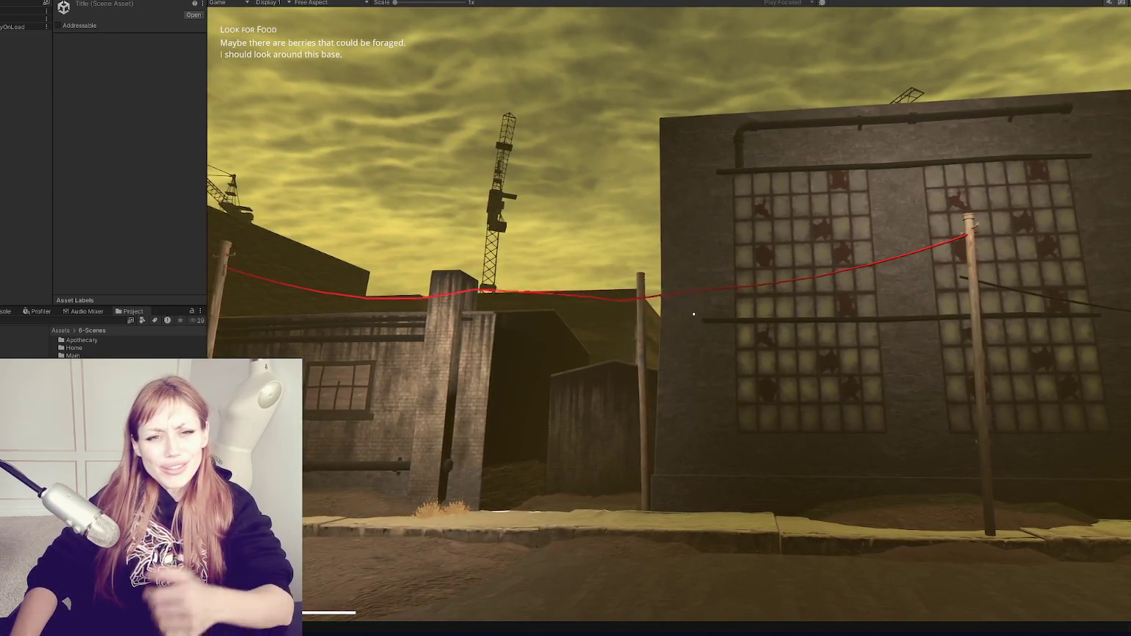
{"action": "key", "text": "Escape"}
{"action": "key", "text": "Escape"}
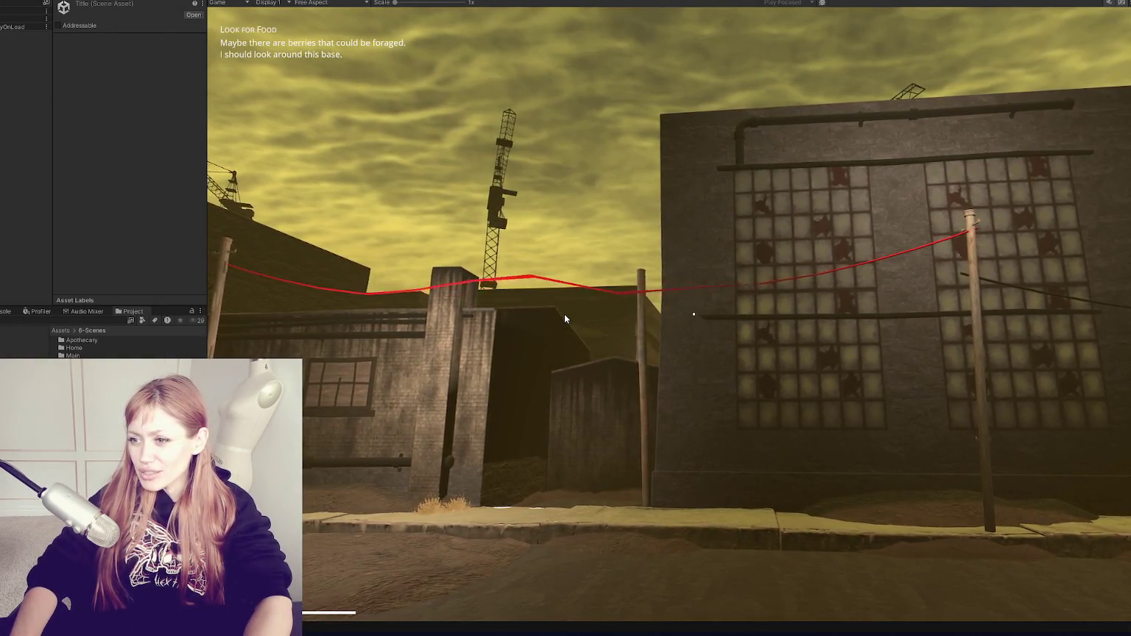
{"action": "mouse_move", "coordinate": [425, 287]}
{"action": "mouse_move", "coordinate": [399, 312]}
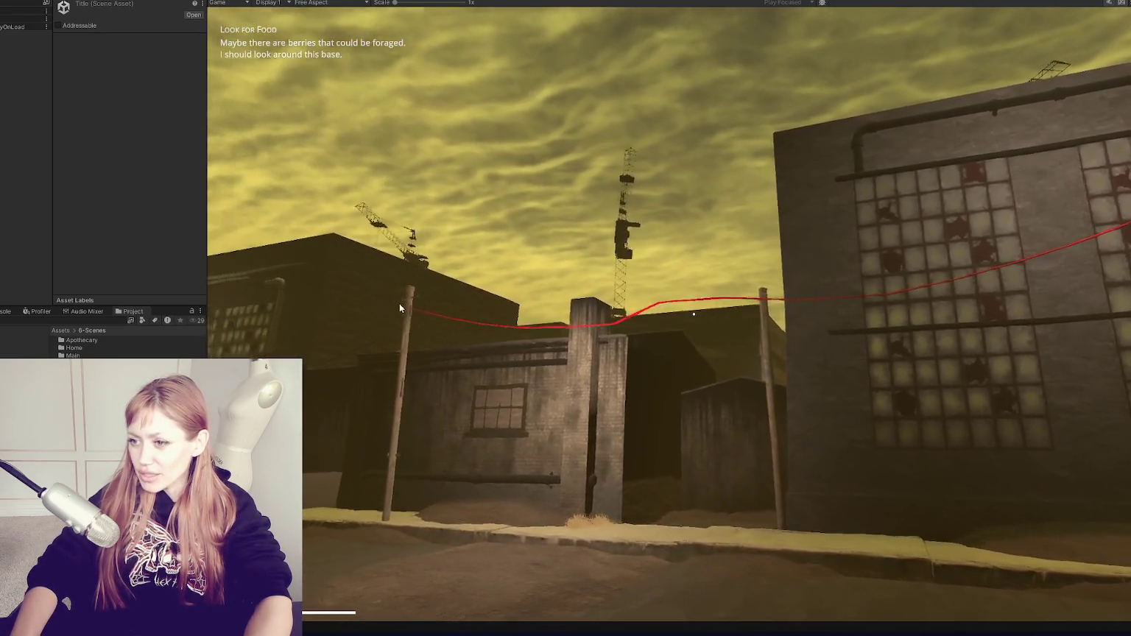
{"action": "mouse_move", "coordinate": [432, 321]}
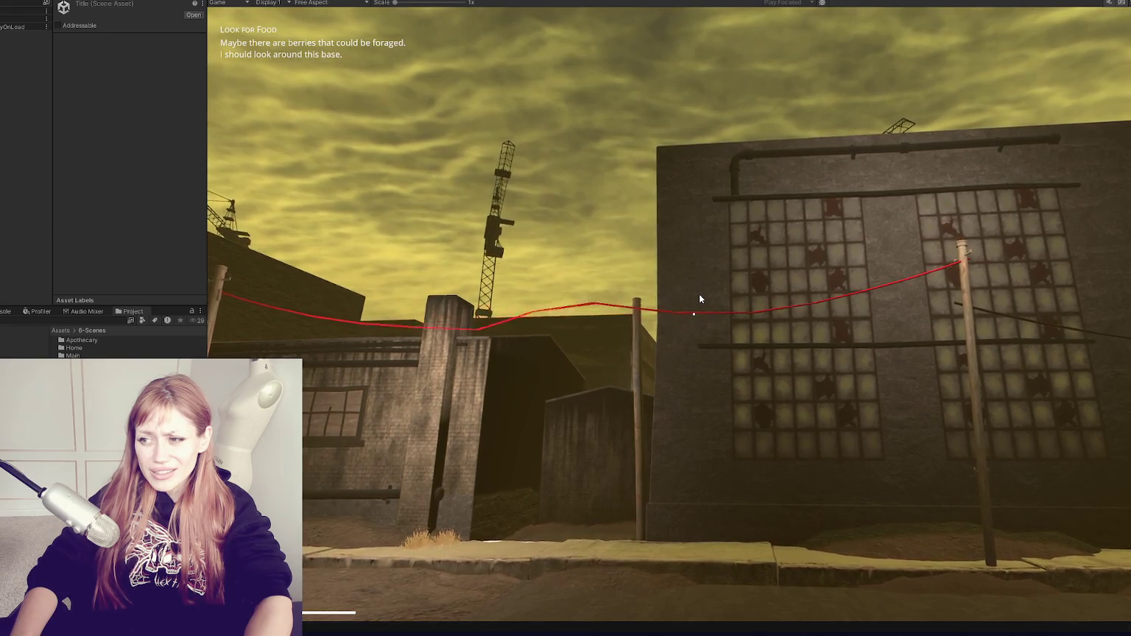
{"action": "mouse_move", "coordinate": [587, 292]}
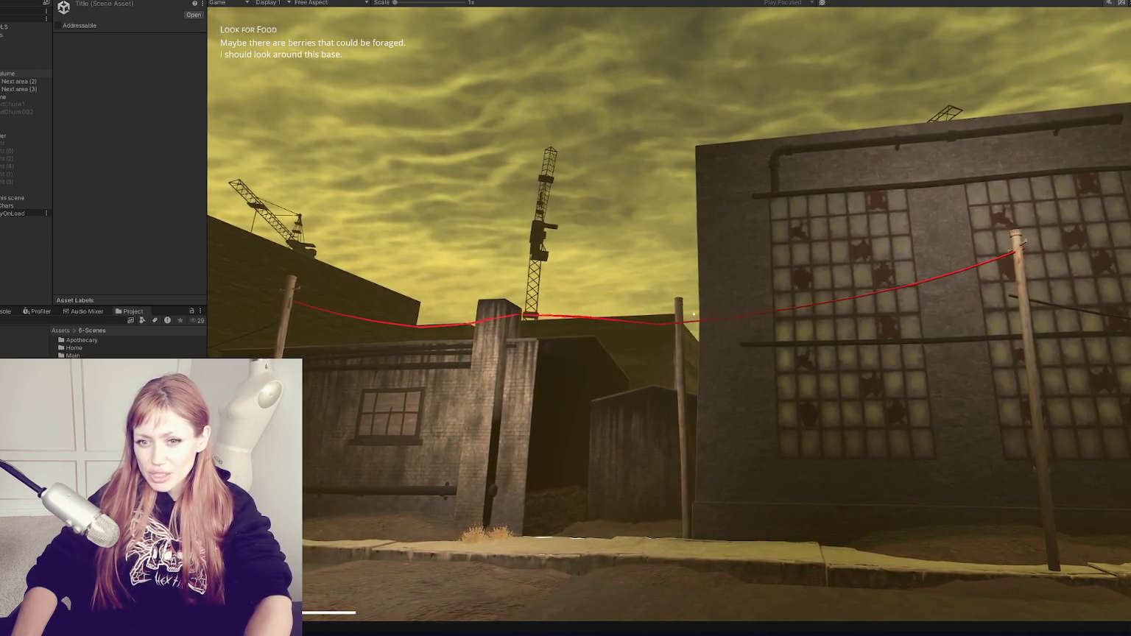
Select the CONTROLS object in the Hierarchy and switch to the Scene view
{"action": "left_click", "coordinate": [3, 206]}
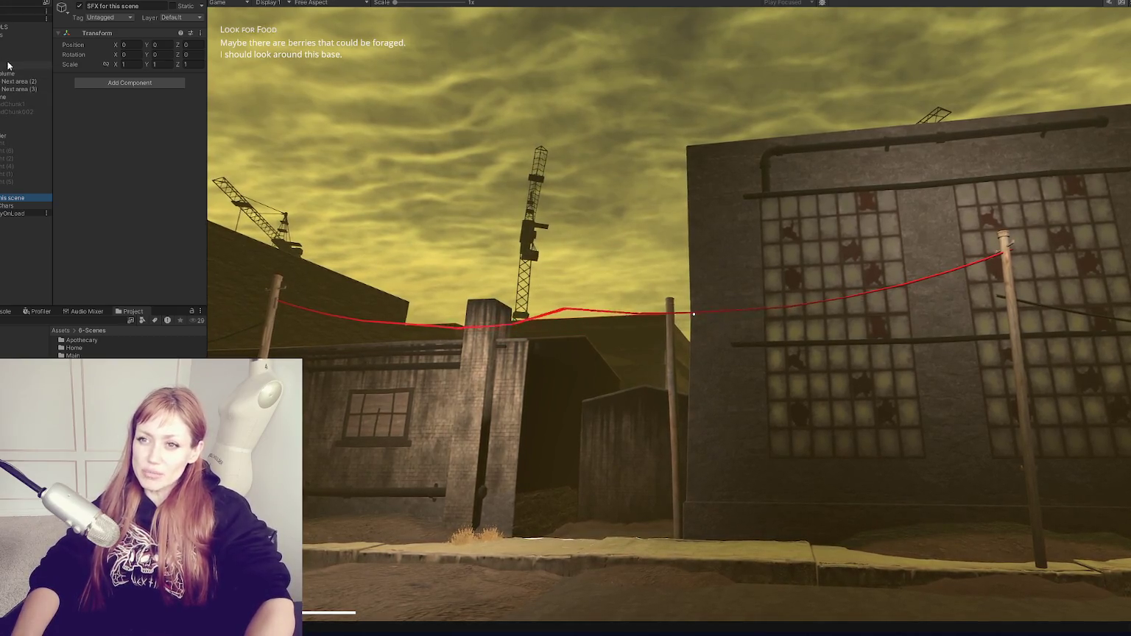
{"action": "left_click", "coordinate": [3, 27]}
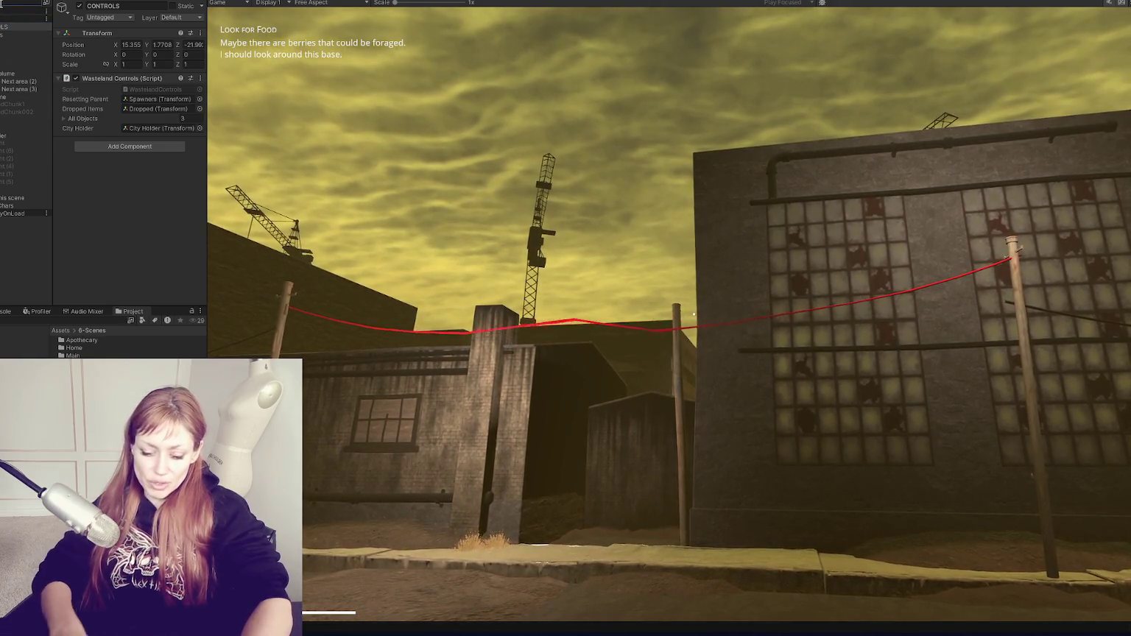
{"action": "scroll", "coordinate": [22, 72], "scroll_direction": "down", "scroll_amount": 5}
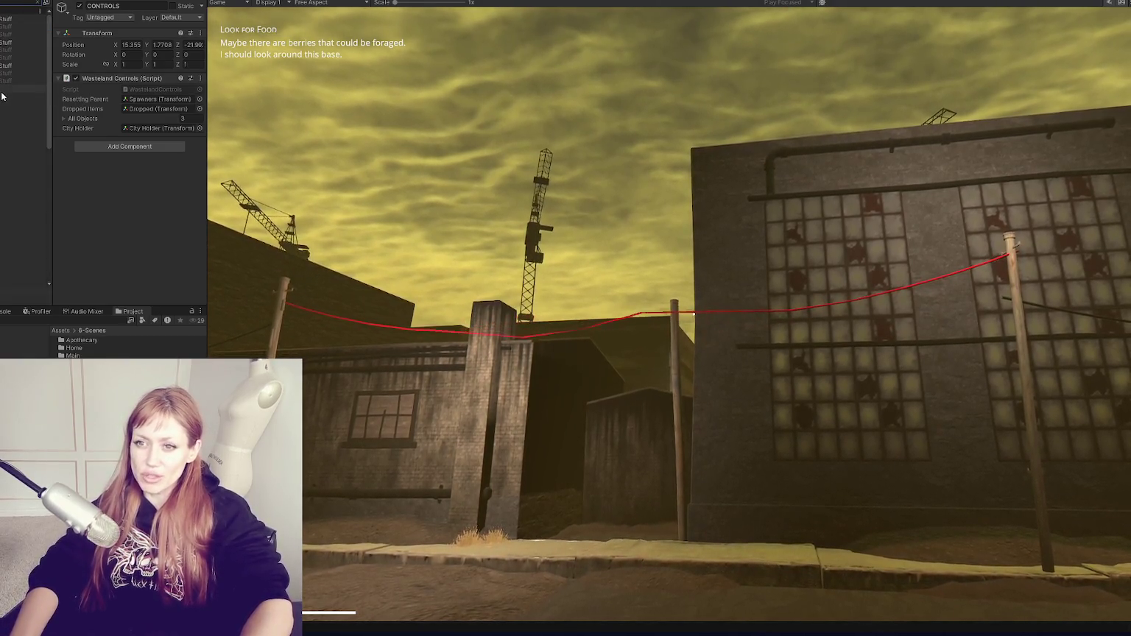
{"action": "scroll", "coordinate": [23, 72], "scroll_direction": "up", "scroll_amount": 5}
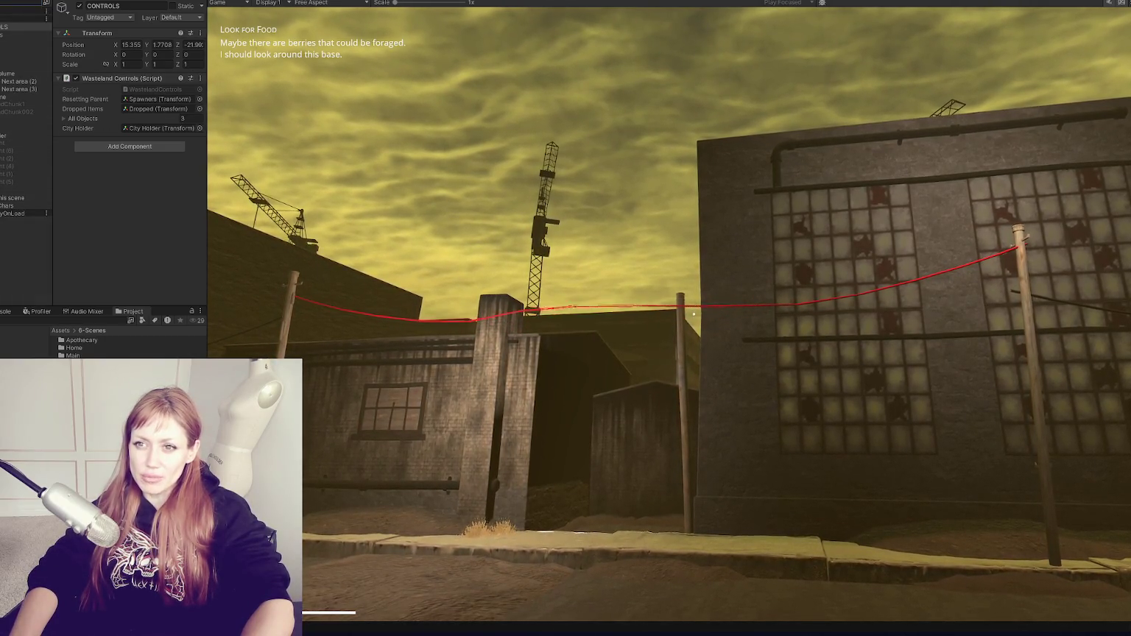
{"action": "key", "text": "ctrl+1"}
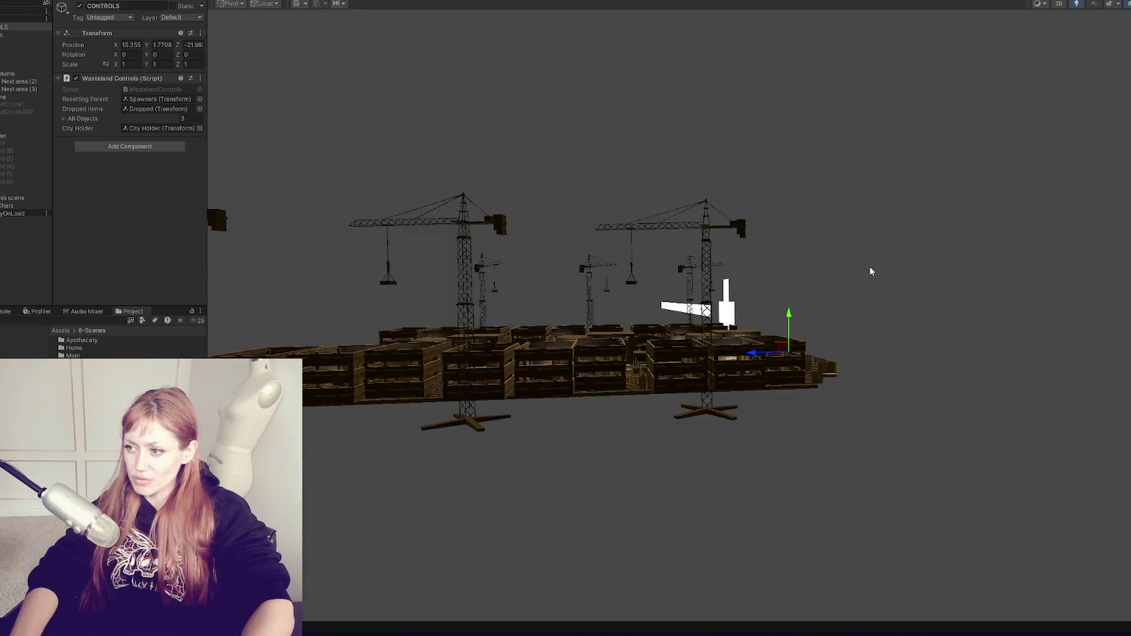
Frame CONTROLS, select the red wire and run the game briefly to view it
{"action": "key", "text": "f"}
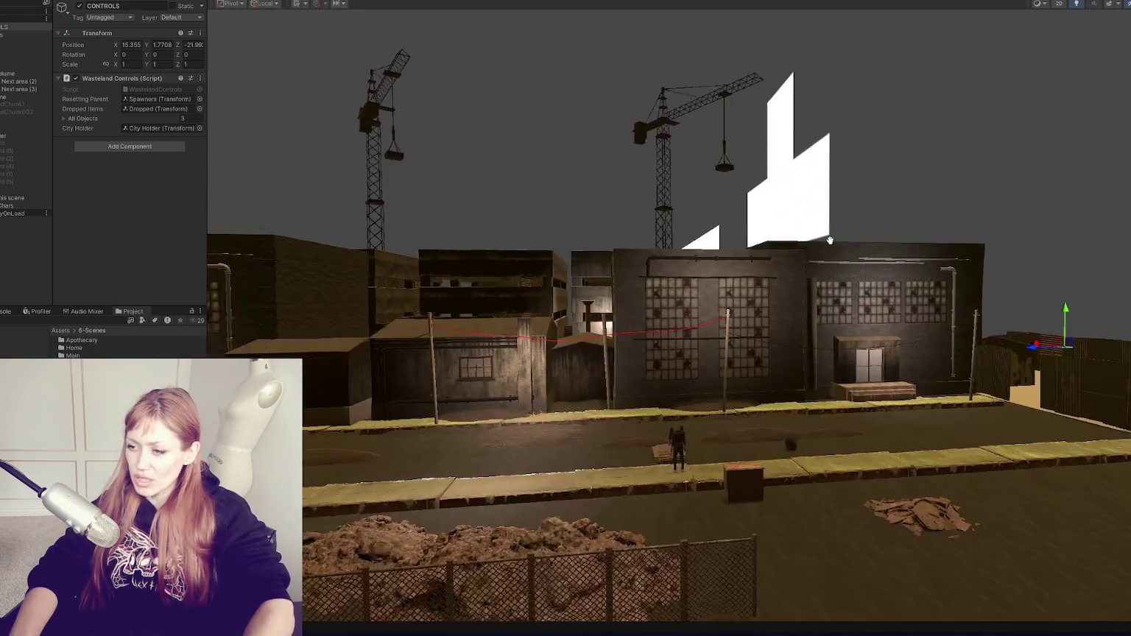
{"action": "key", "text": "ctrl+2"}
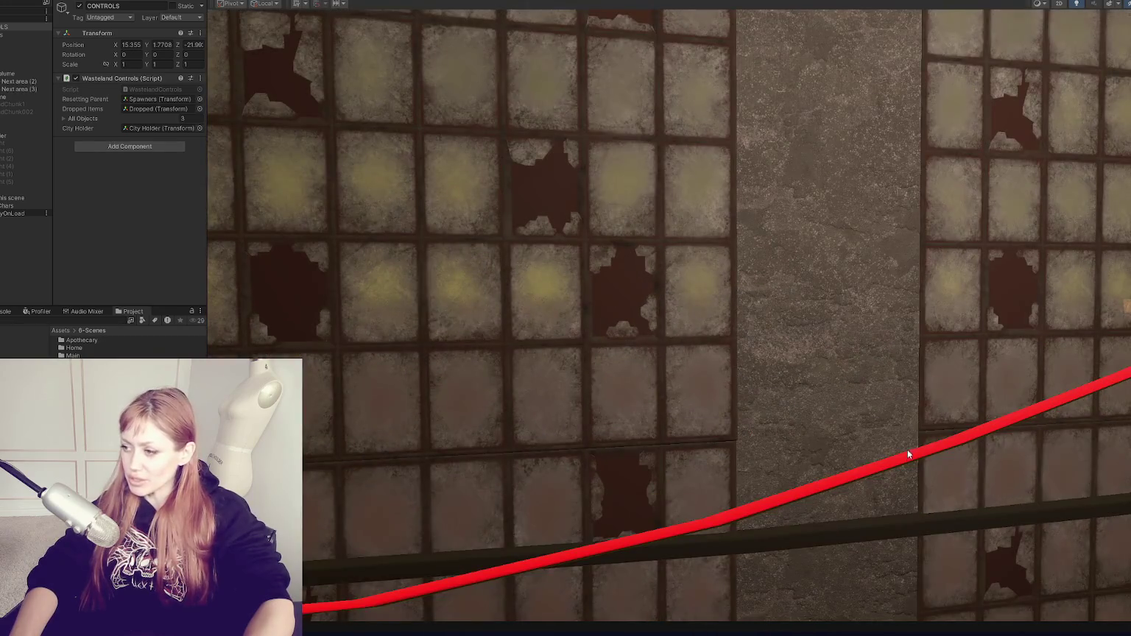
{"action": "left_click", "coordinate": [906, 461]}
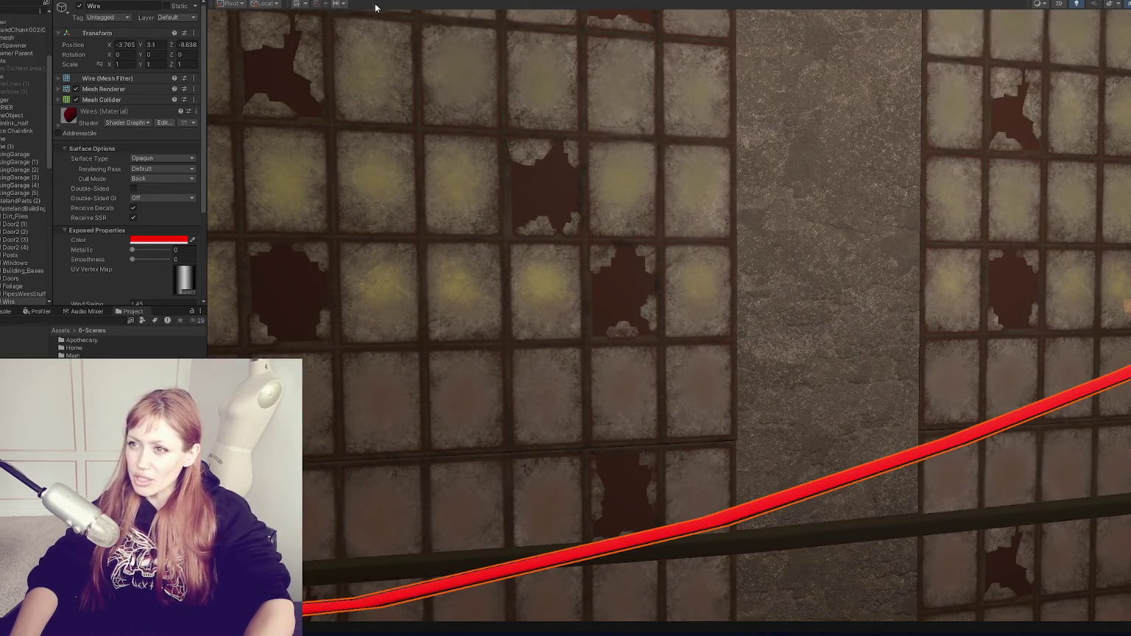
{"action": "key", "text": "ctrl+p"}
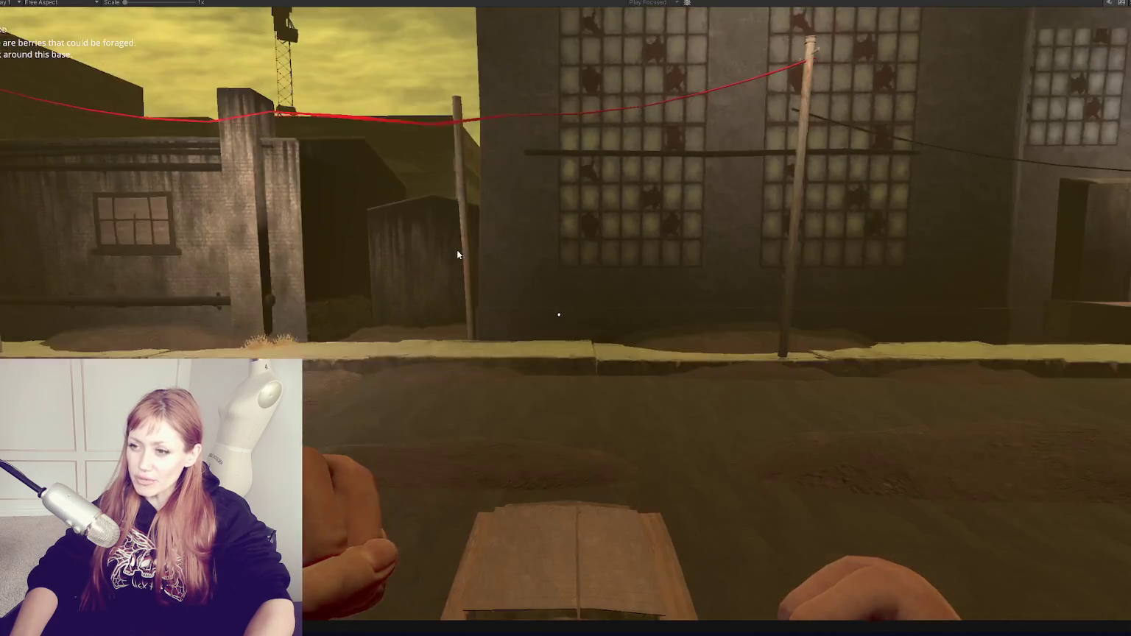
{"action": "key", "text": "Escape"}
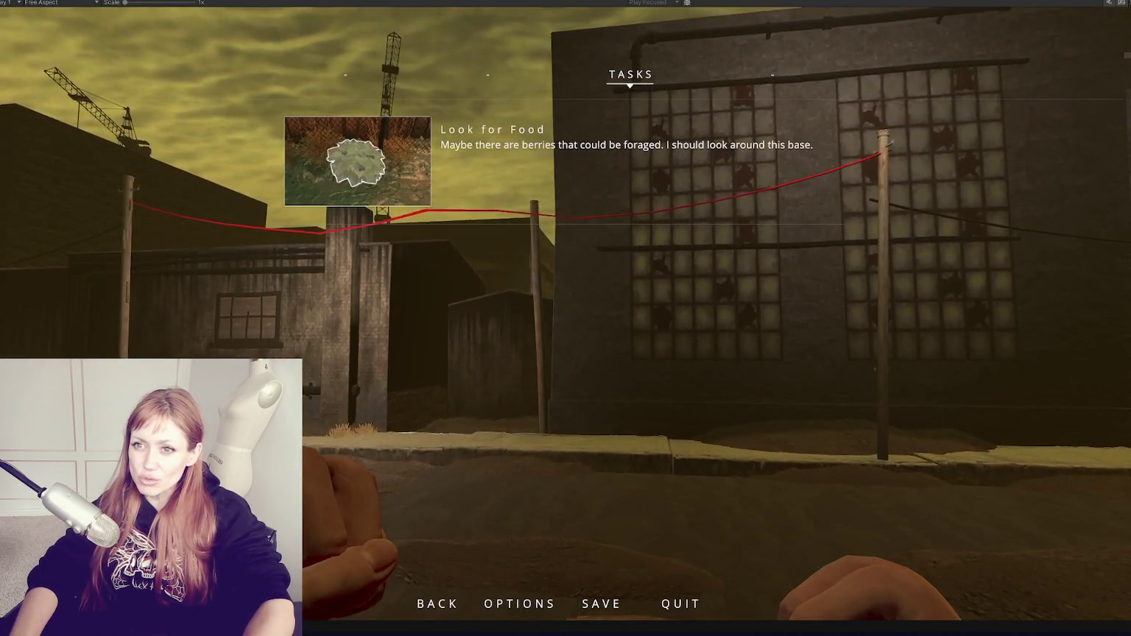
{"action": "key", "text": "shift+space"}
{"action": "key", "text": "ctrl+1"}
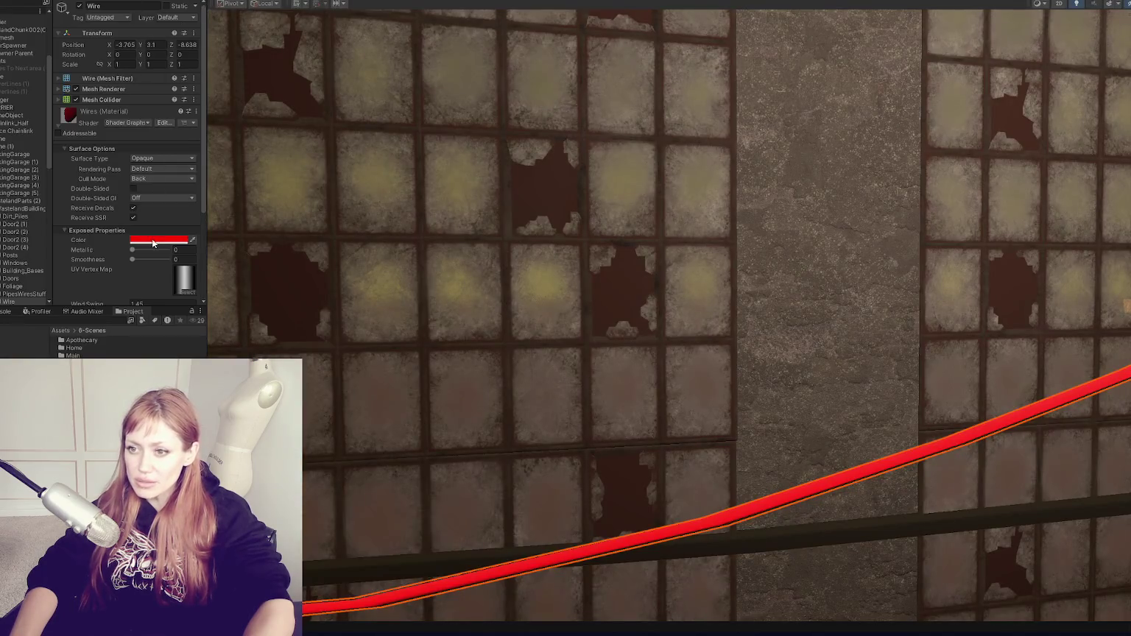
Change the wire material's colour to dark brown and check it in the running game
{"action": "left_click", "coordinate": [153, 241]}
{"action": "left_click", "coordinate": [214, 317]}
{"action": "left_click", "coordinate": [270, 233]}
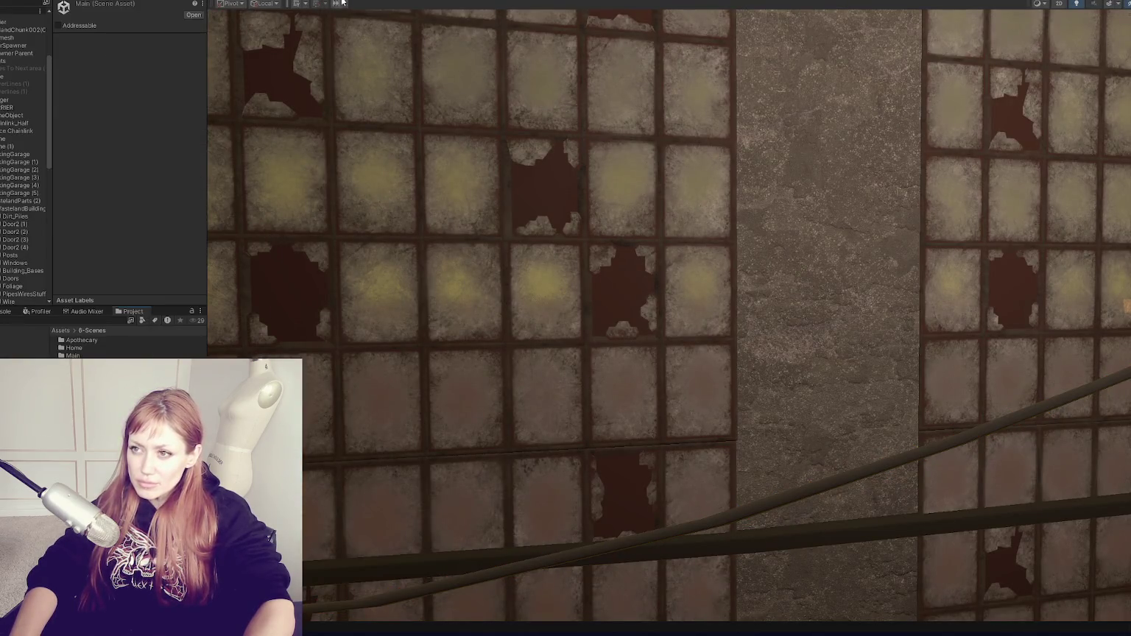
{"action": "key", "text": "ctrl+2"}
{"action": "key", "text": "Escape"}
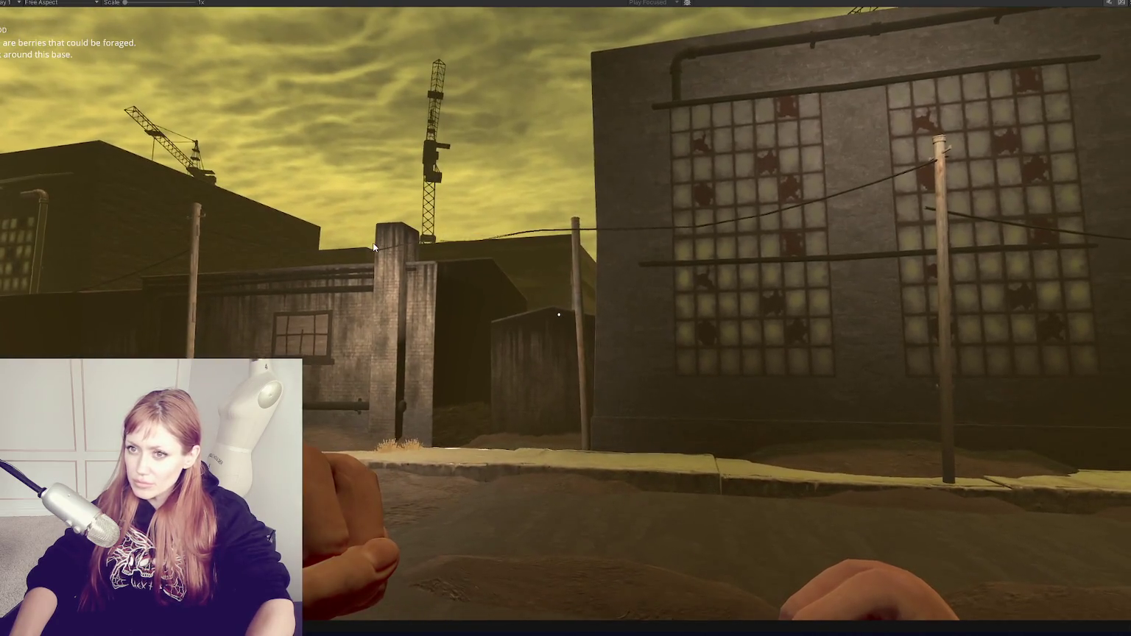
{"action": "left_click", "coordinate": [372, 242]}
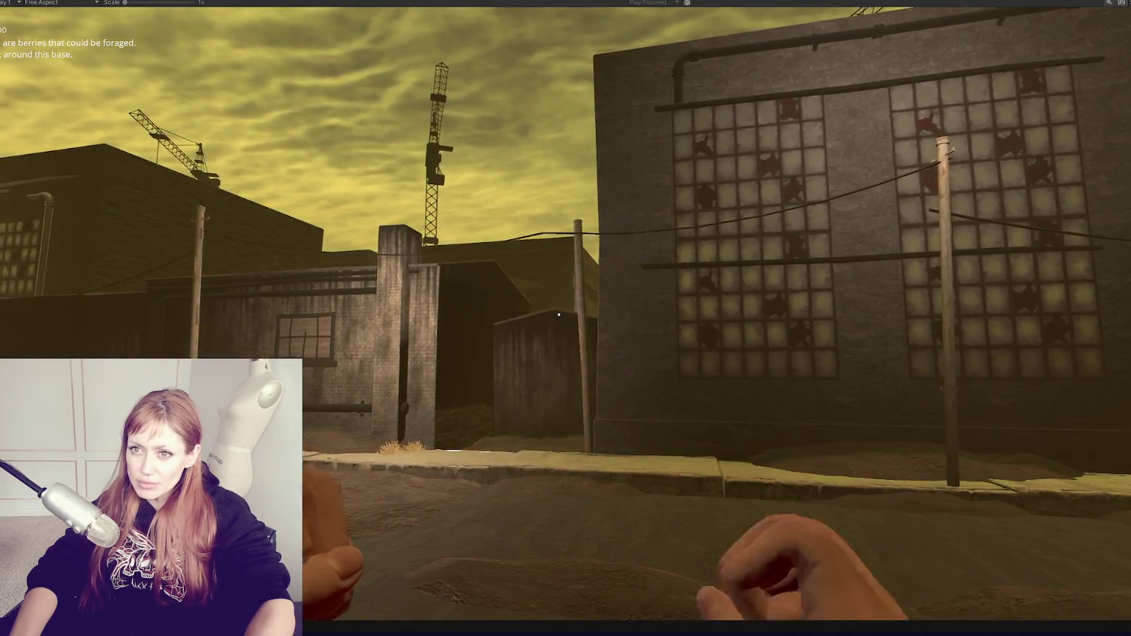
{"action": "key", "text": "shift+space"}
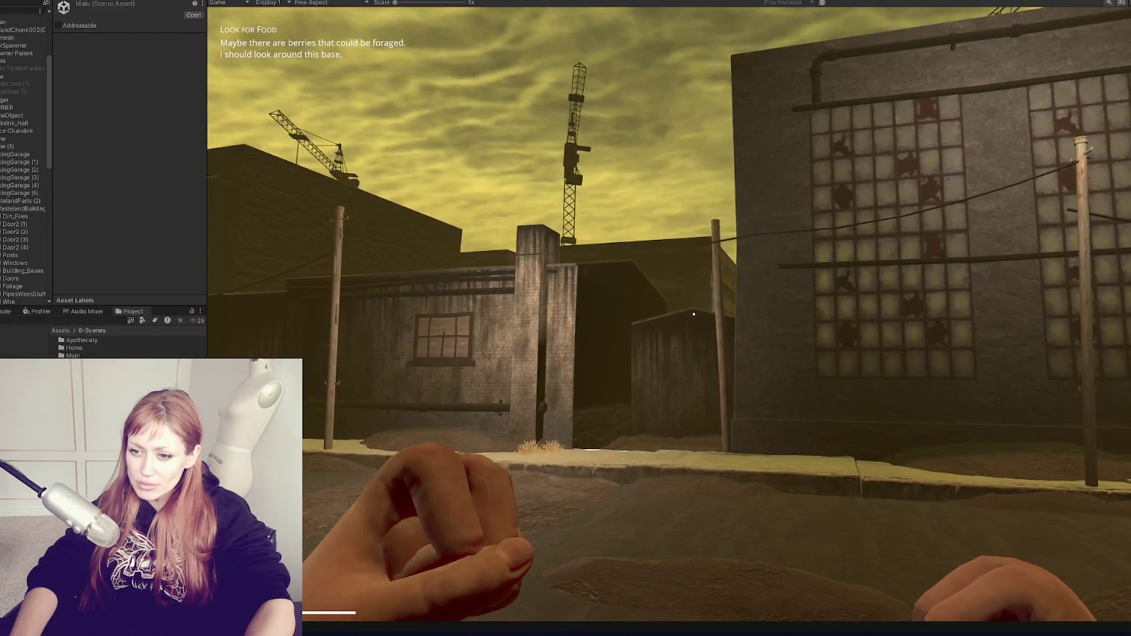
Select the Wire object and bring its material's Exposed Properties into view
{"action": "scroll", "coordinate": [28, 83], "scroll_direction": "down", "scroll_amount": 10}
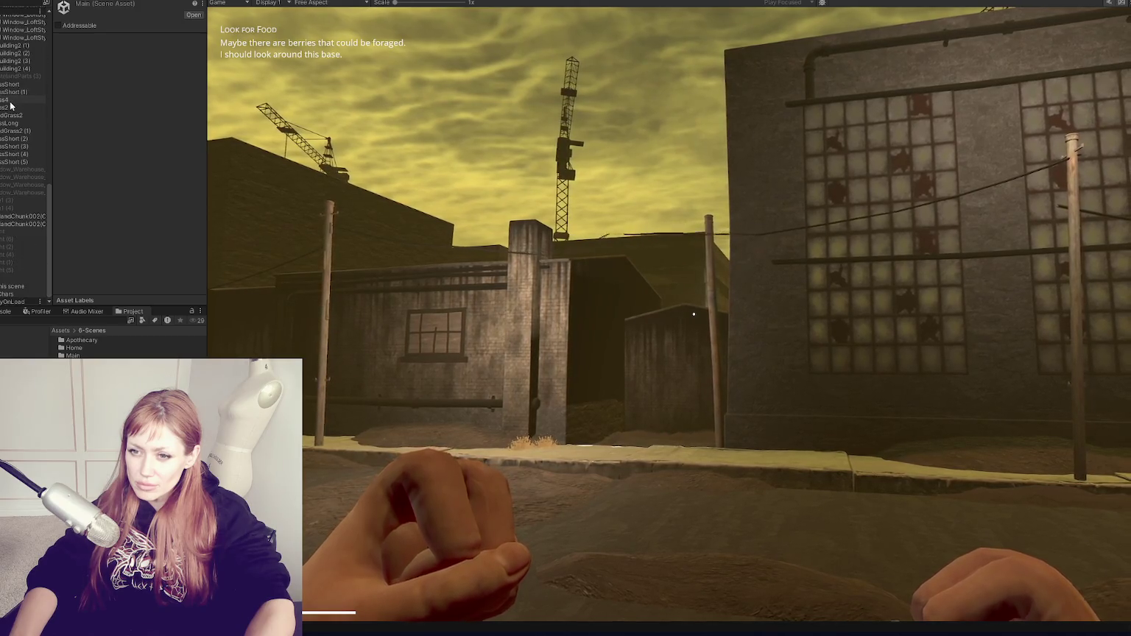
{"action": "scroll", "coordinate": [14, 100], "scroll_direction": "down", "scroll_amount": 10}
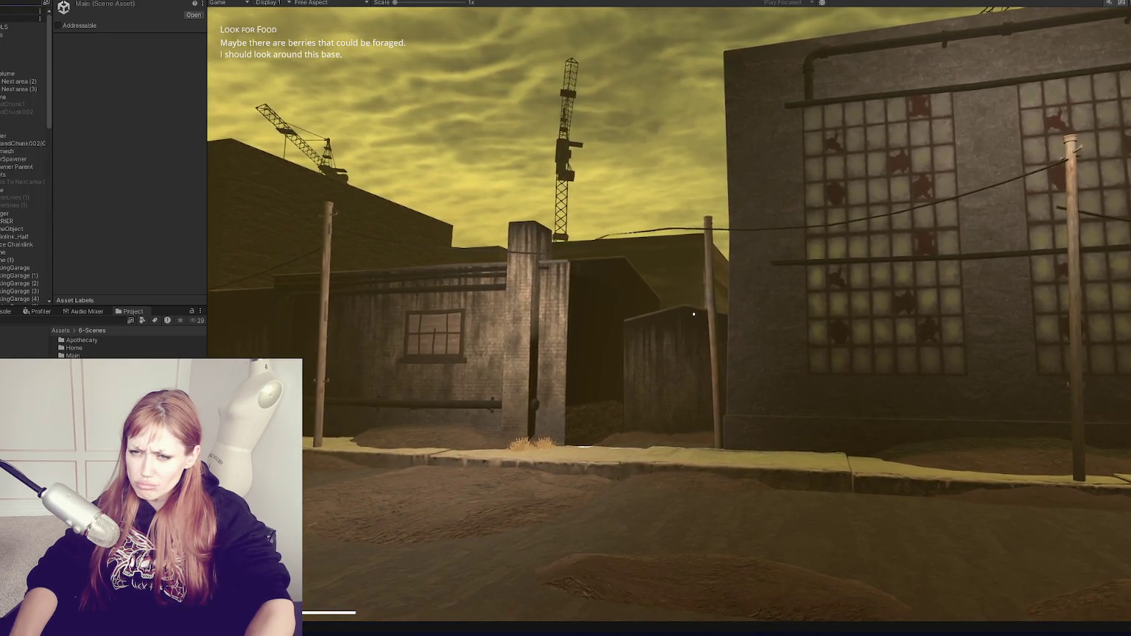
{"action": "scroll", "coordinate": [22, 99], "scroll_direction": "down", "scroll_amount": 10}
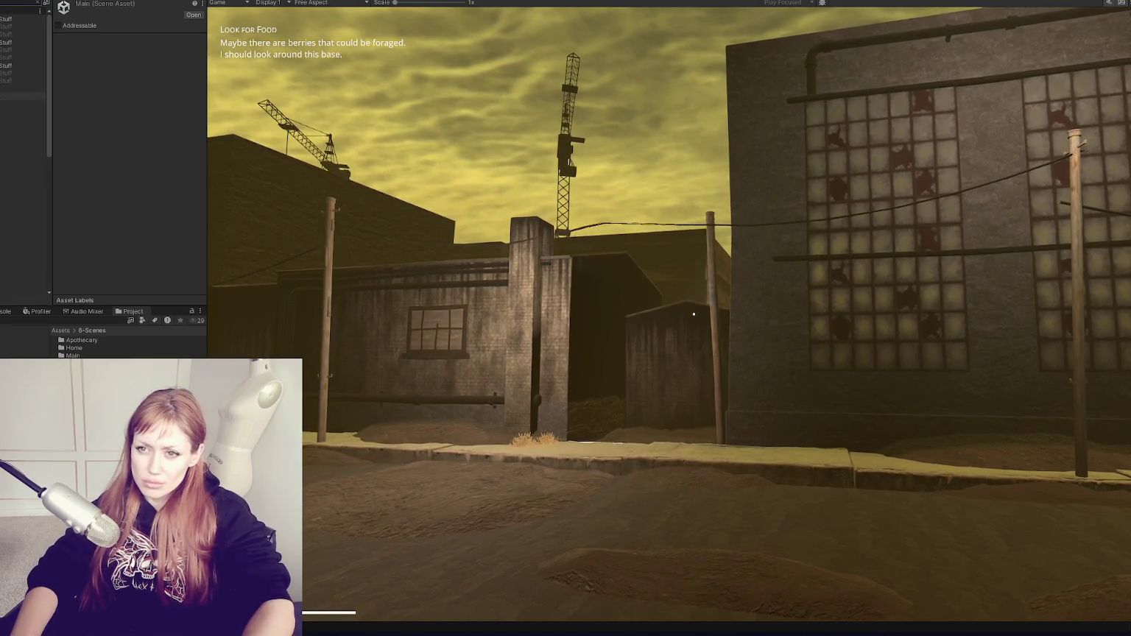
{"action": "left_click", "coordinate": [1, 89]}
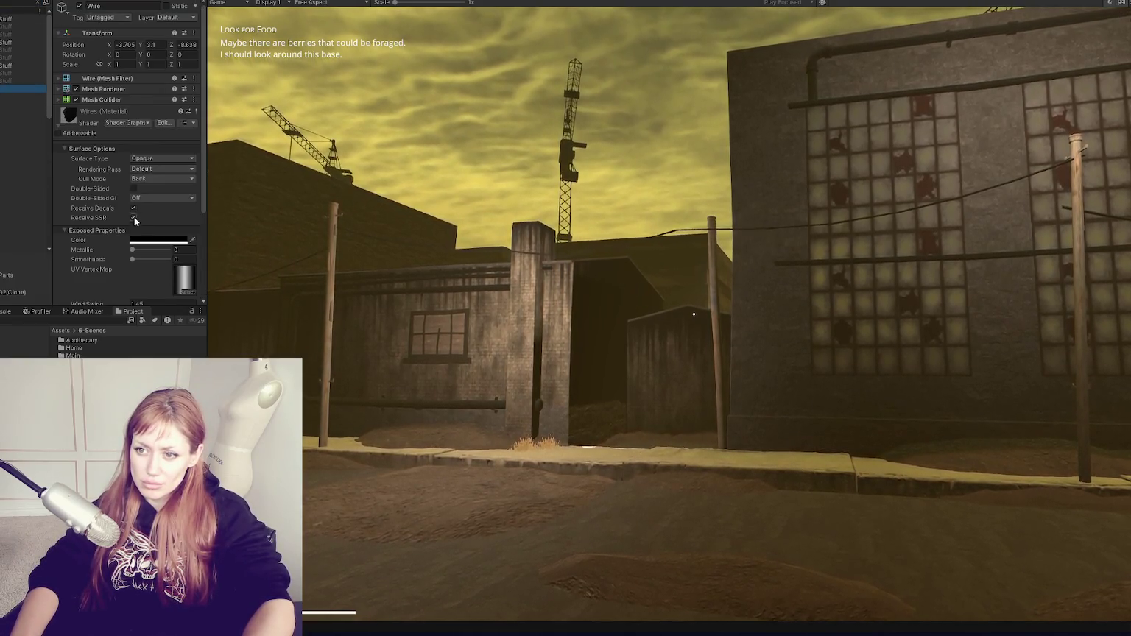
{"action": "left_click", "coordinate": [78, 5]}
{"action": "scroll", "coordinate": [107, 151], "scroll_direction": "down", "scroll_amount": 4}
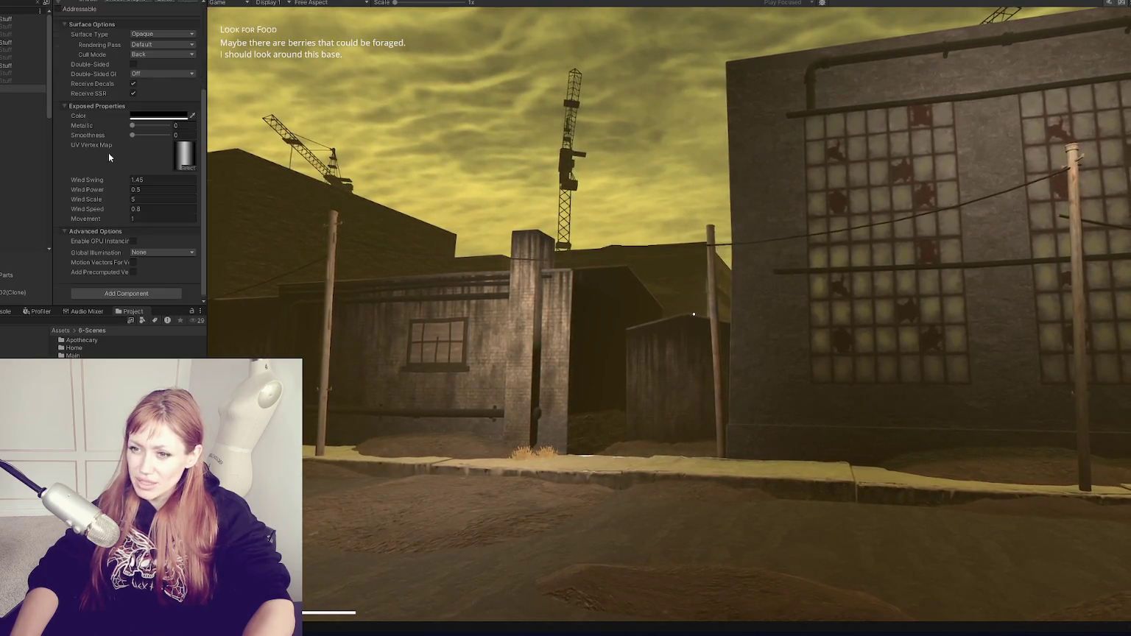
Try Movement at 2.75 while watching the game, then set Movement to 1
{"action": "left_click", "coordinate": [150, 218]}
{"action": "type", "text": "2.75"}
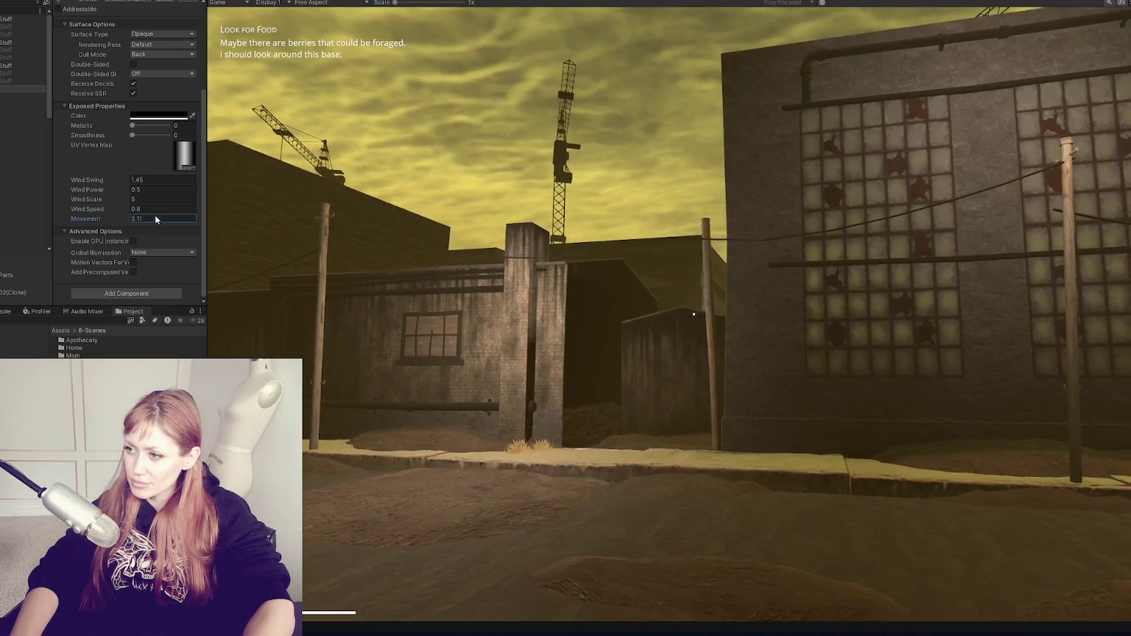
{"action": "left_click", "coordinate": [507, 224]}
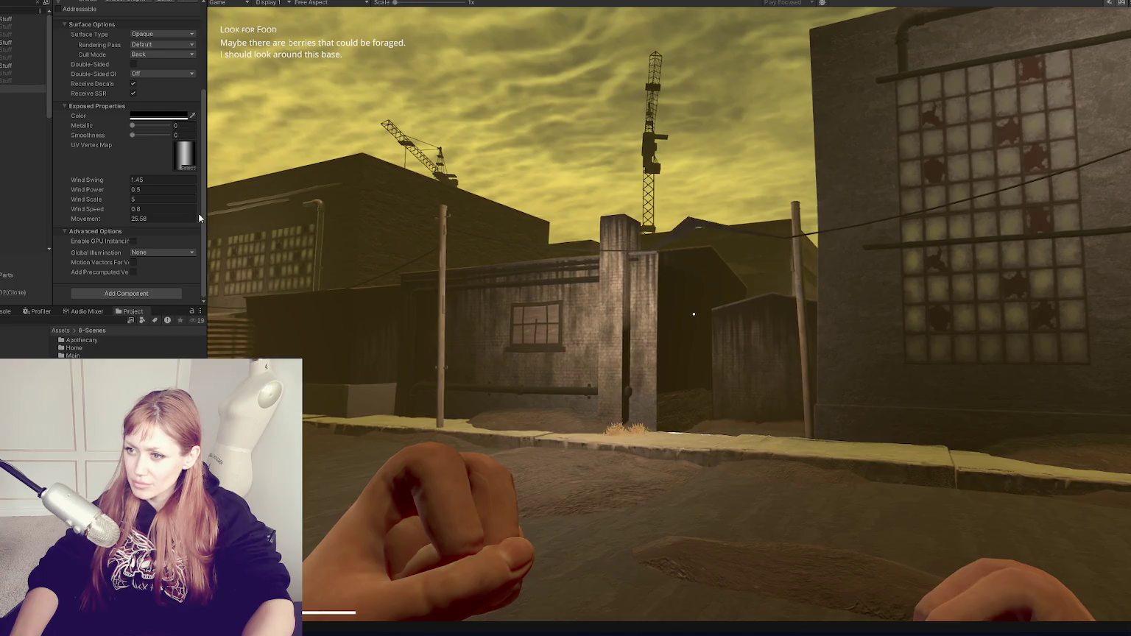
{"action": "left_click", "coordinate": [185, 218]}
{"action": "type", "text": "25.1"}
{"action": "key", "text": "BackSpace"}
{"action": "key", "text": "BackSpace"}
{"action": "key", "text": "BackSpace"}
{"action": "type", "text": "1"}
Try Wind Speed values 4, 2 and 0.2, then undo it back to 0.8
{"action": "left_click", "coordinate": [161, 210]}
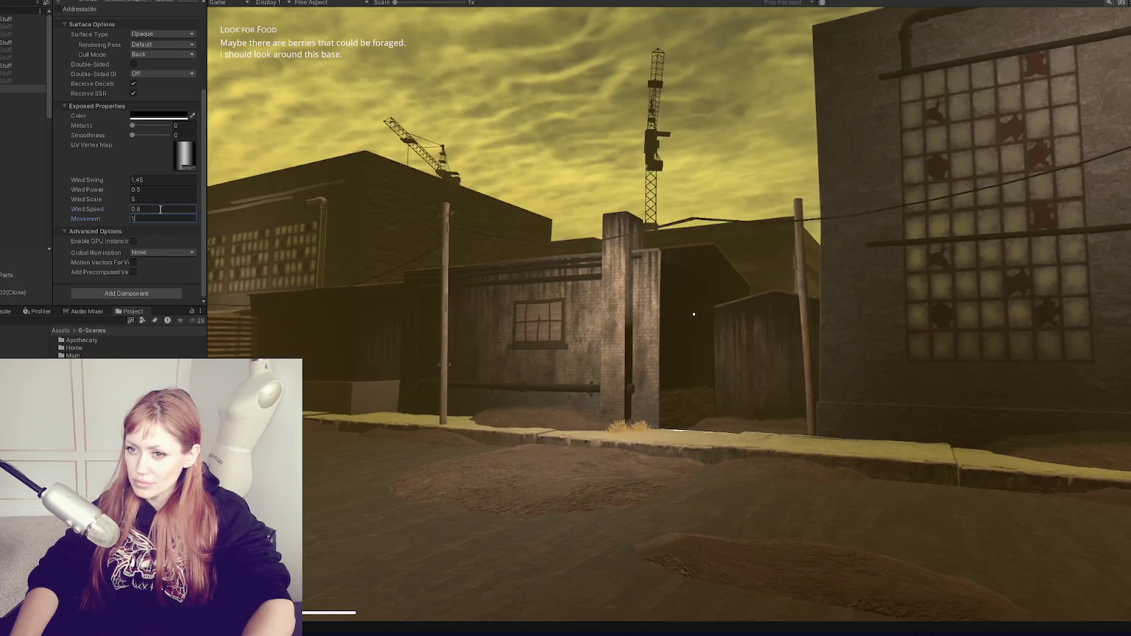
{"action": "type", "text": "4"}
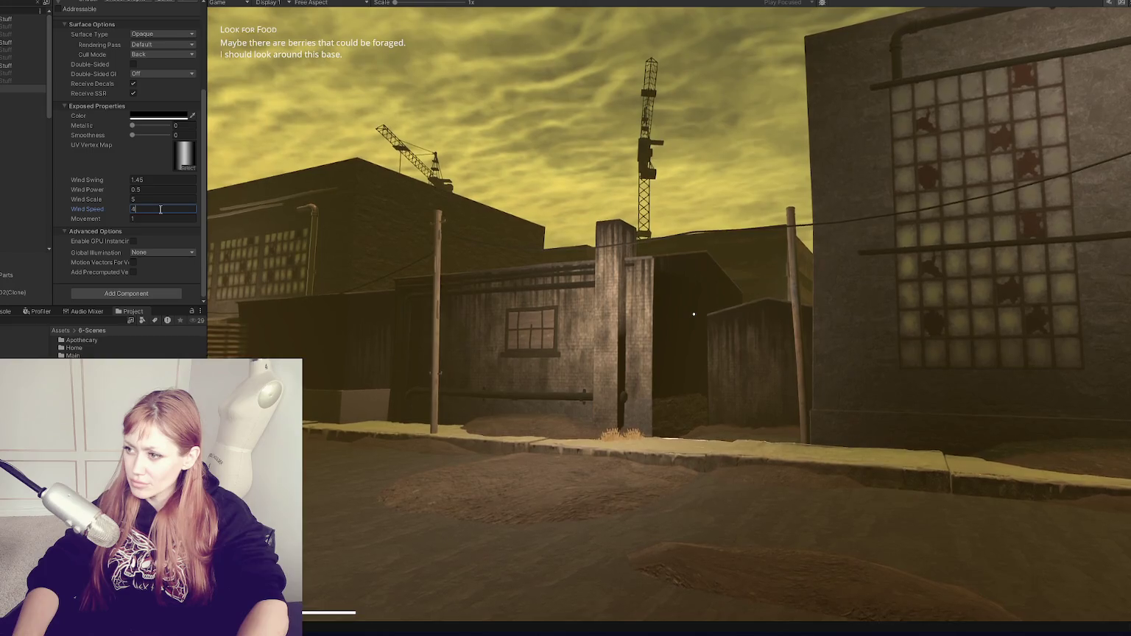
{"action": "key", "text": "BackSpace"}
{"action": "type", "text": "2"}
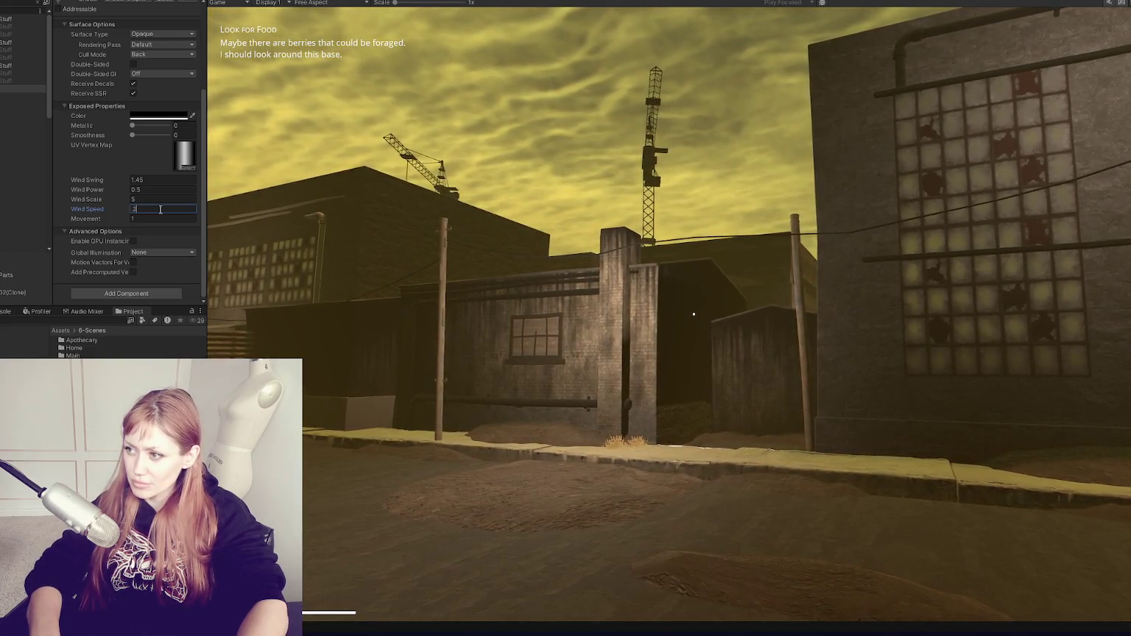
{"action": "key", "text": "BackSpace"}
{"action": "type", "text": "0.2"}
{"action": "key", "text": "Tab"}
{"action": "key", "text": "ctrl+z"}
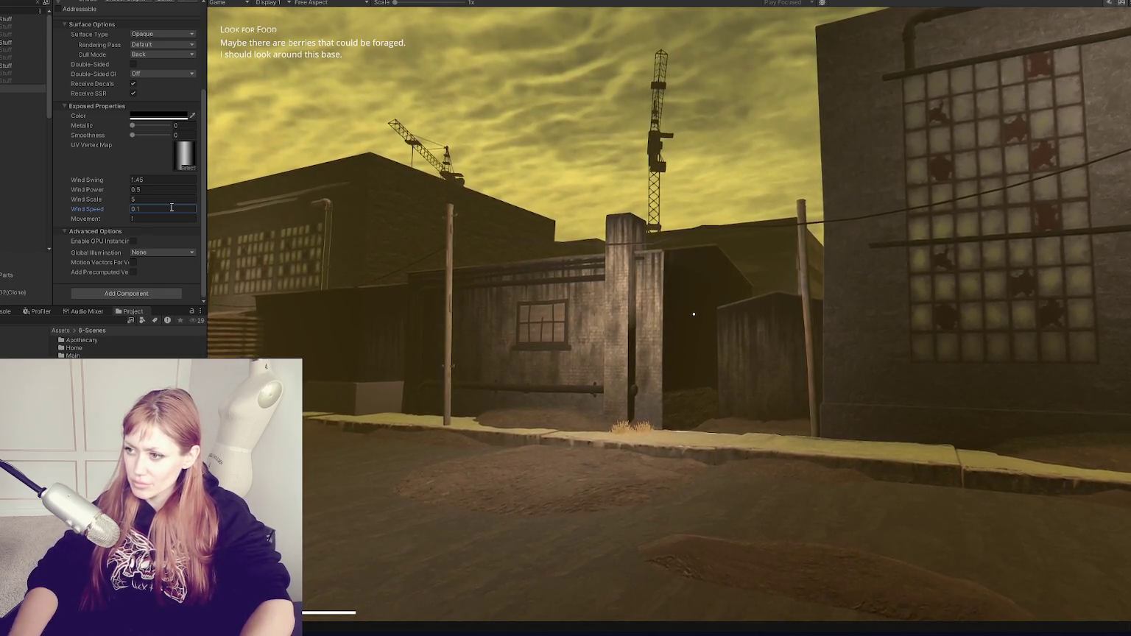
Watch the sway in the running game, then retype the Wind Speed value toward 0.99
{"action": "left_click", "coordinate": [694, 315]}
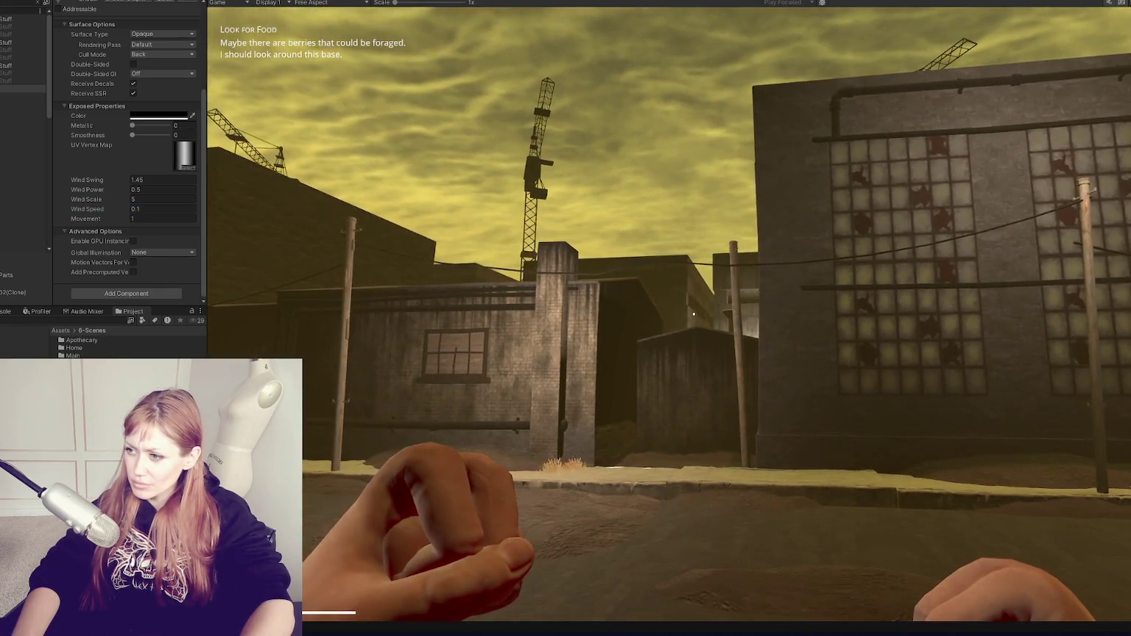
{"action": "left_click", "coordinate": [160, 209]}
{"action": "type", "text": "0.8"}
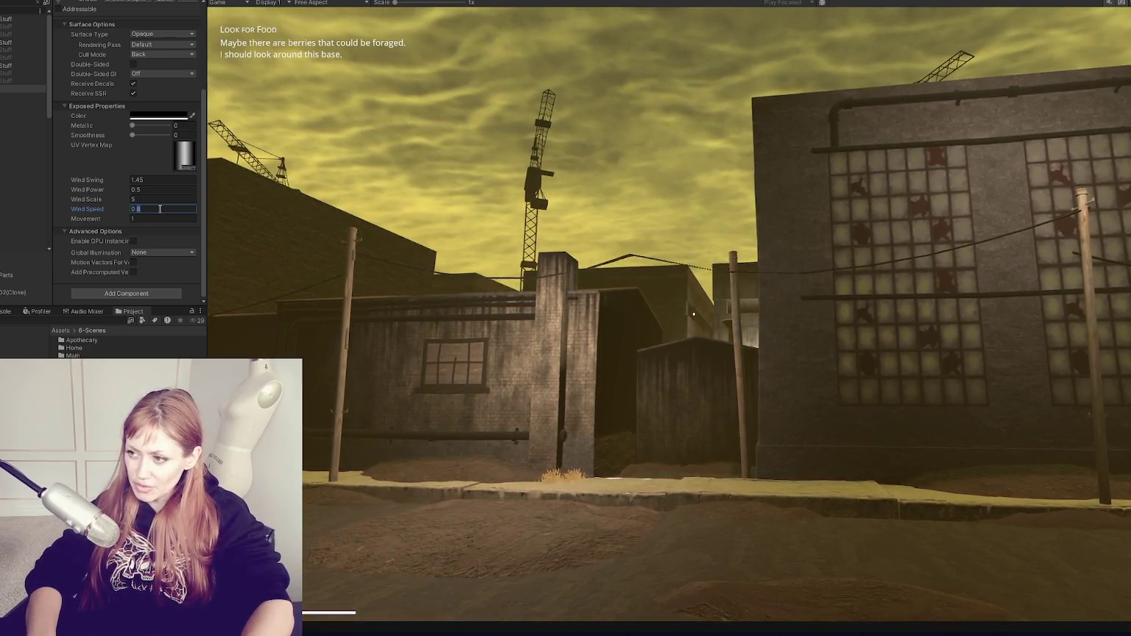
{"action": "left_click", "coordinate": [160, 209]}
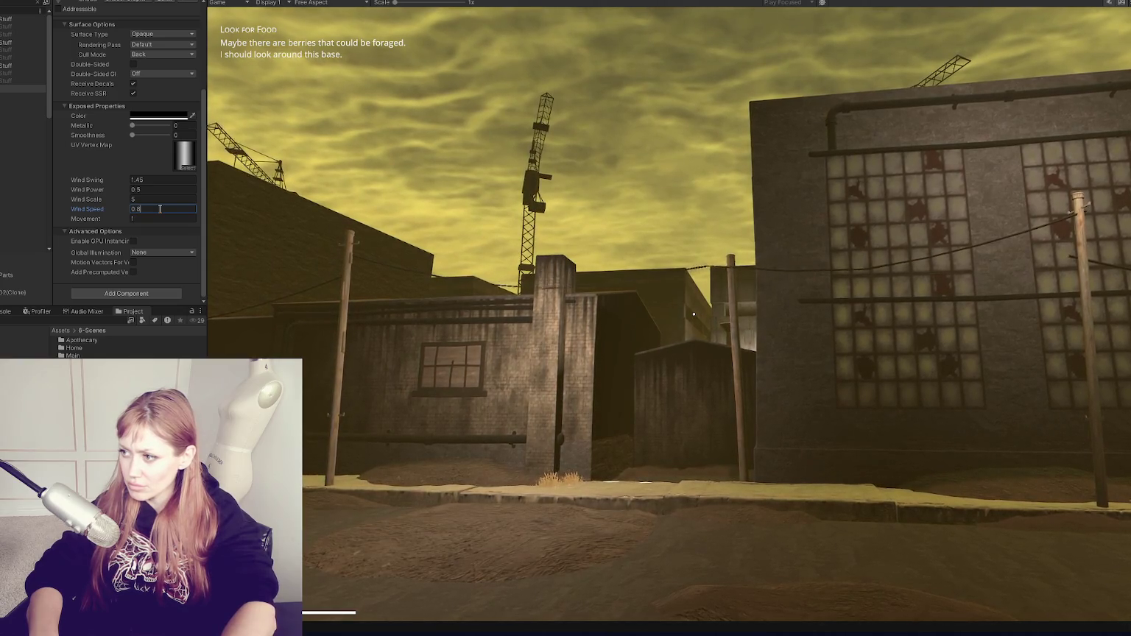
{"action": "type", "text": "88888"}
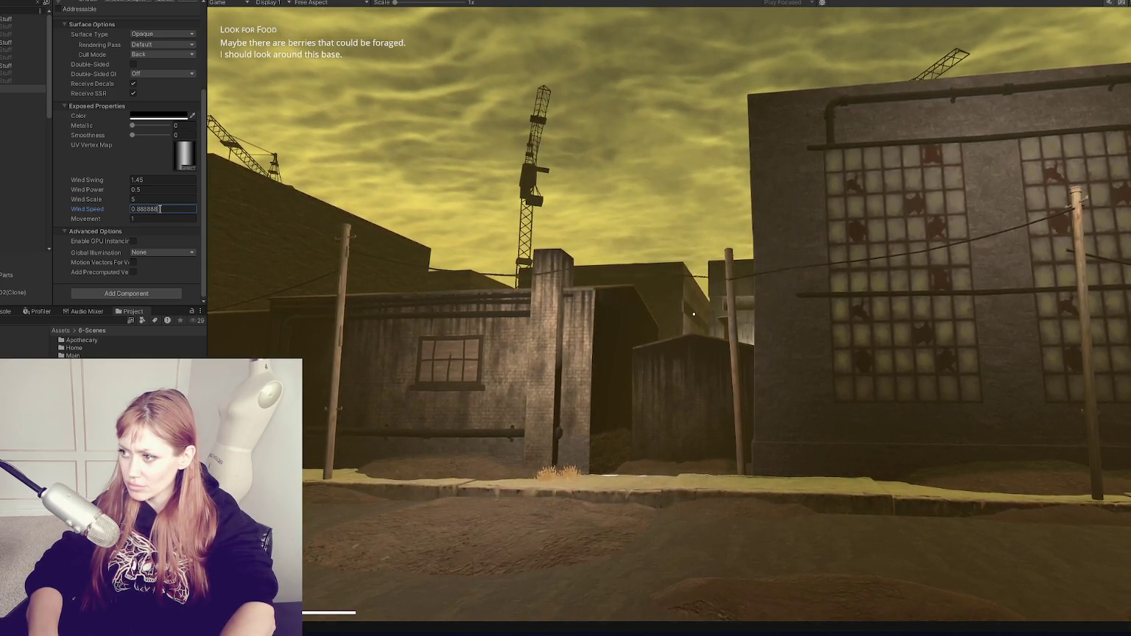
{"action": "key", "text": "BackSpace"}
{"action": "key", "text": "BackSpace"}
{"action": "key", "text": "BackSpace"}
{"action": "type", "text": "999"}
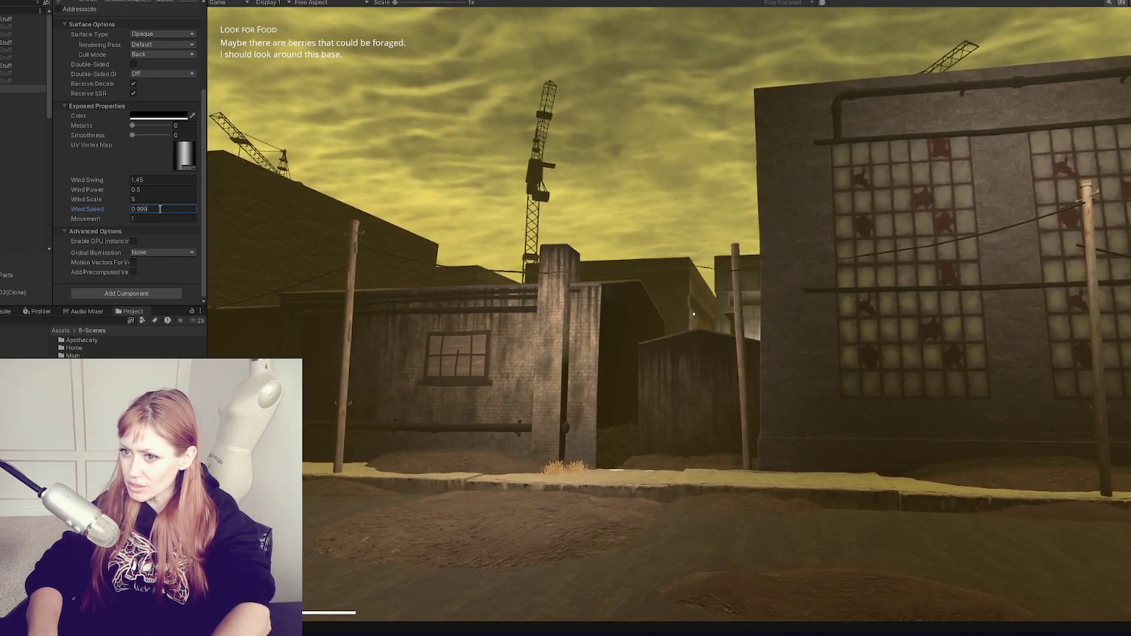
{"action": "type", "text": "996"}
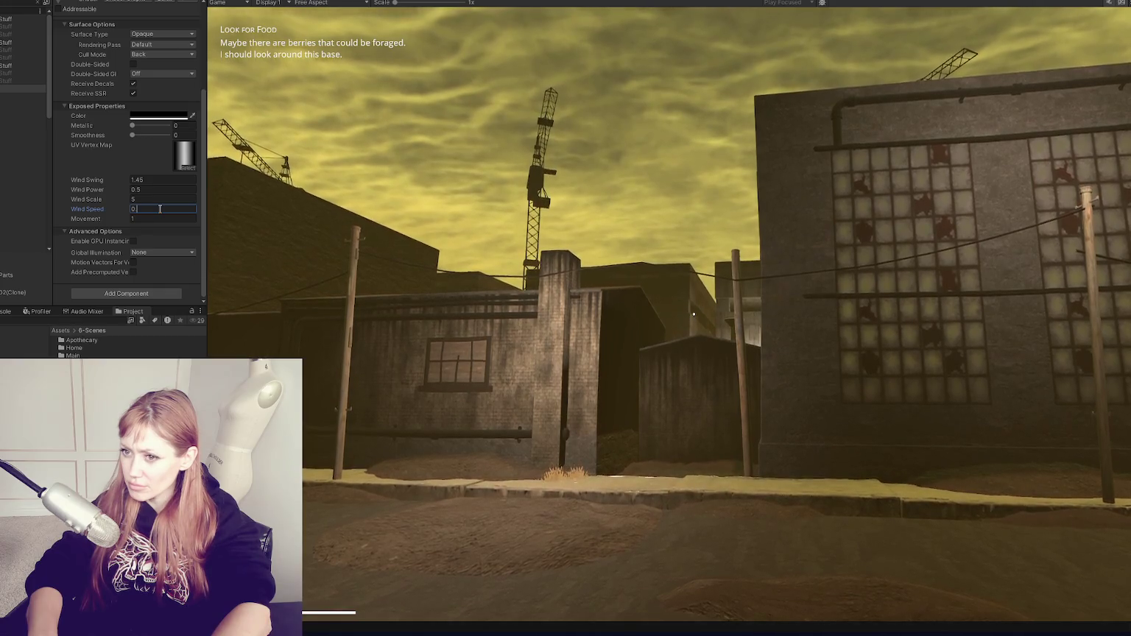
{"action": "key", "text": "BackSpace"}
{"action": "type", "text": "7"}
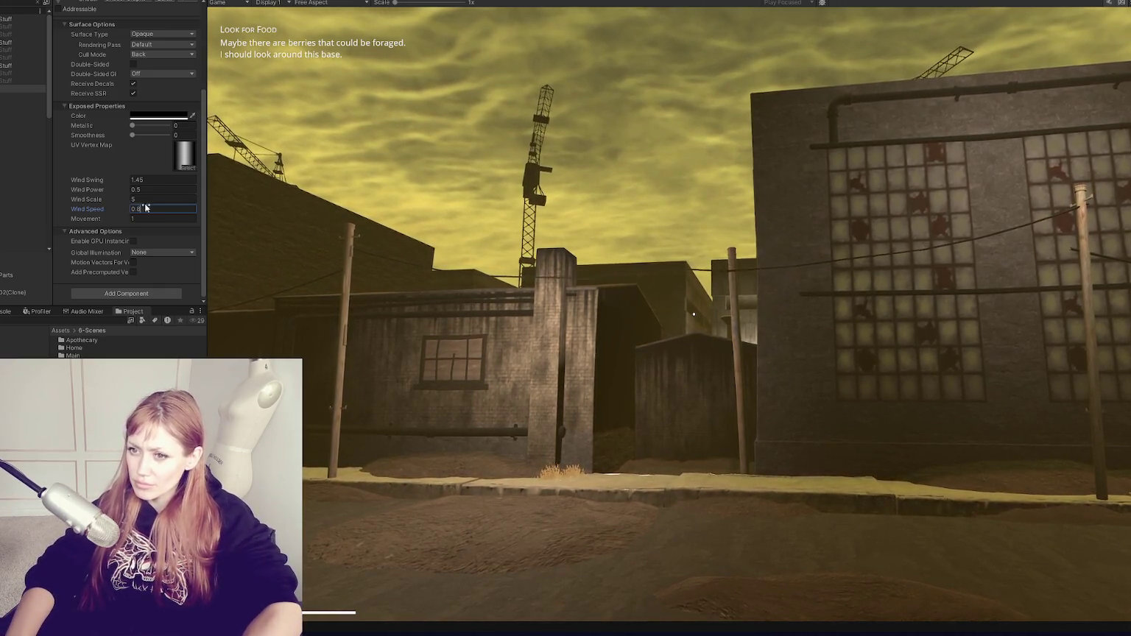
Edit the Wind Scale value and adjust the final digit of Wind Speed
{"action": "left_click", "coordinate": [159, 199]}
{"action": "type", "text": "3"}
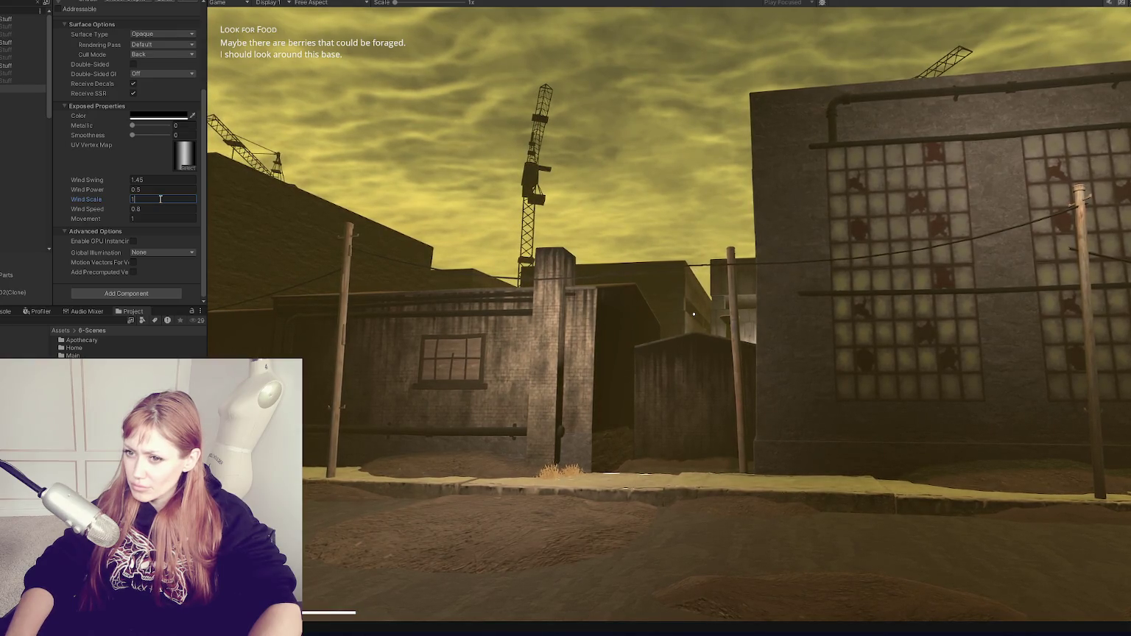
{"action": "key", "text": "BackSpace"}
{"action": "type", "text": "99"}
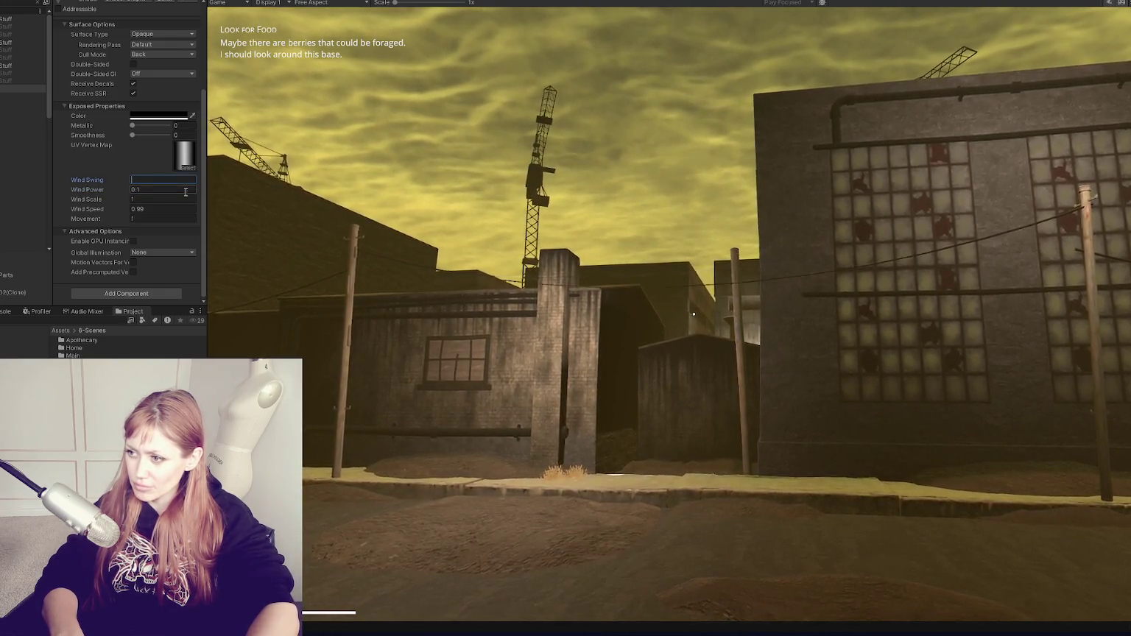
Set the wire material's Wind Speed to 0.9 and check it in the running game
{"action": "type", "text": "3"}
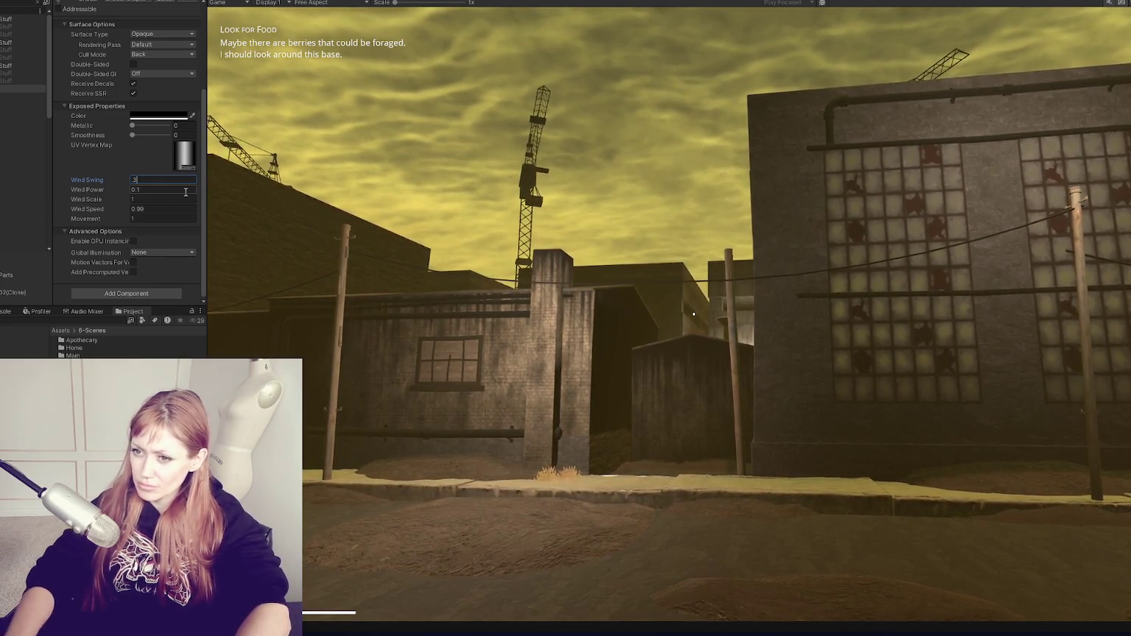
{"action": "type", "text": "0.8"}
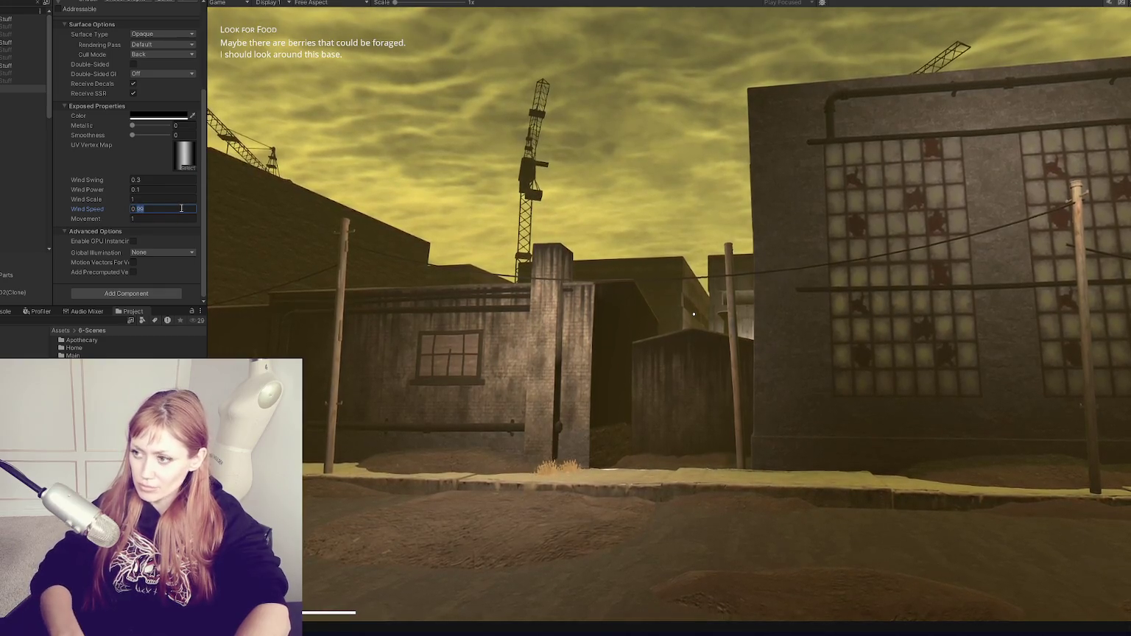
{"action": "left_click", "coordinate": [657, 217]}
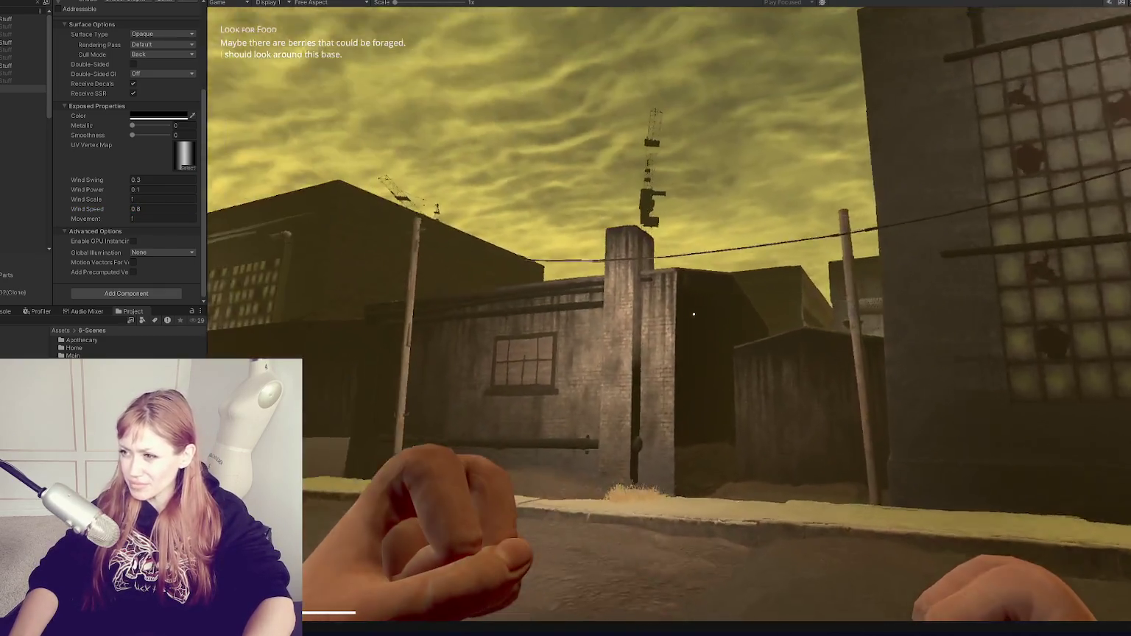
{"action": "key", "text": "Escape"}
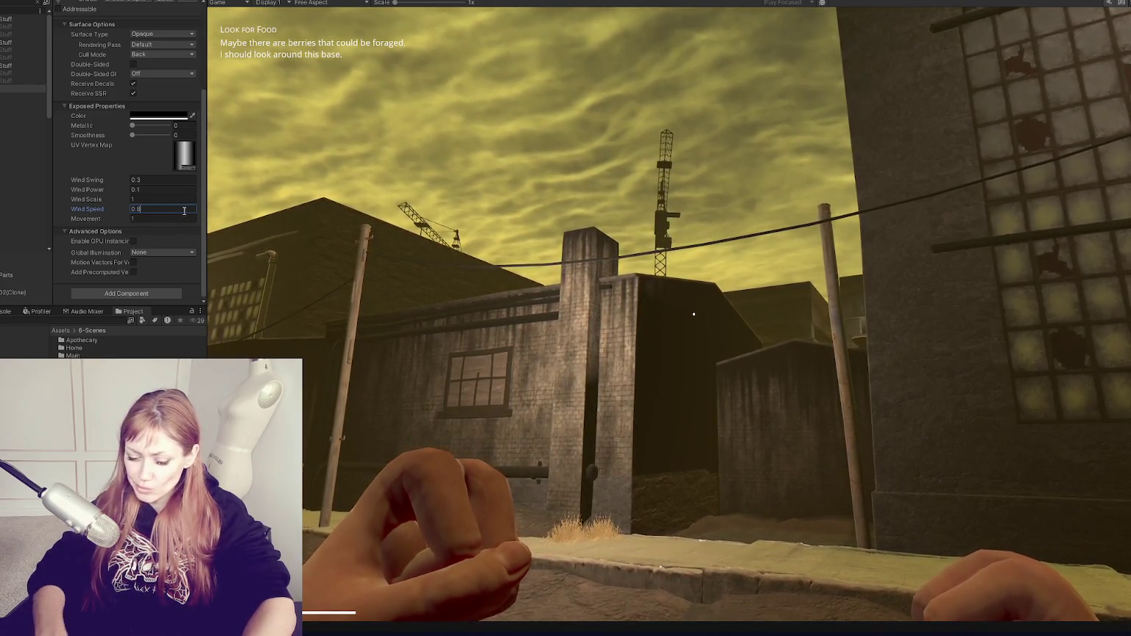
{"action": "key", "text": "BackSpace"}
{"action": "type", "text": "9"}
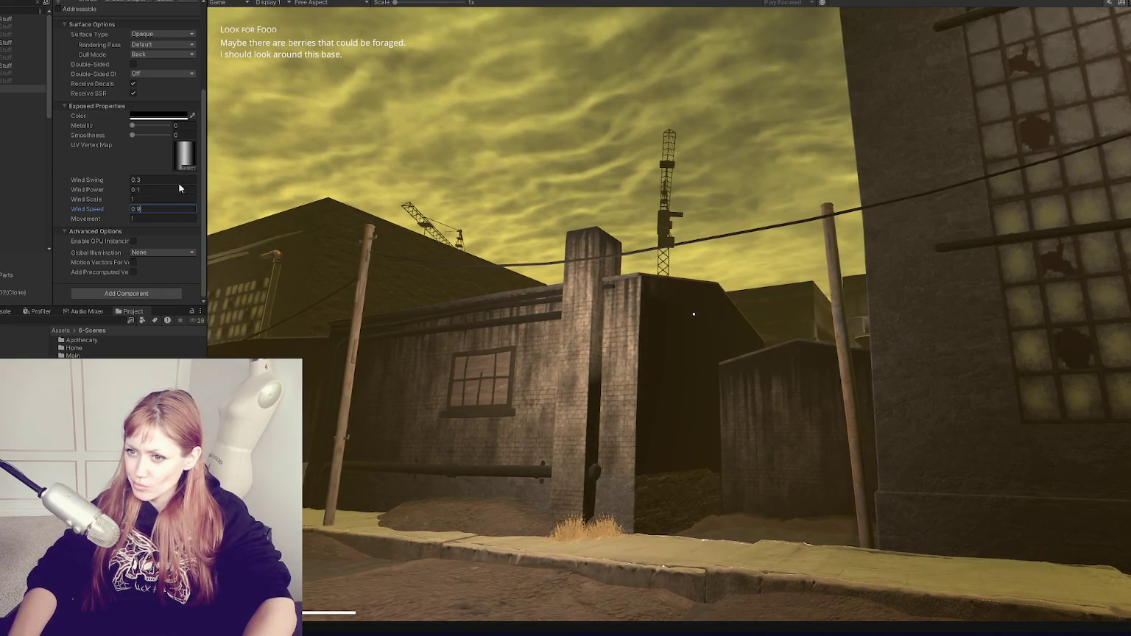
{"action": "left_click", "coordinate": [442, 294]}
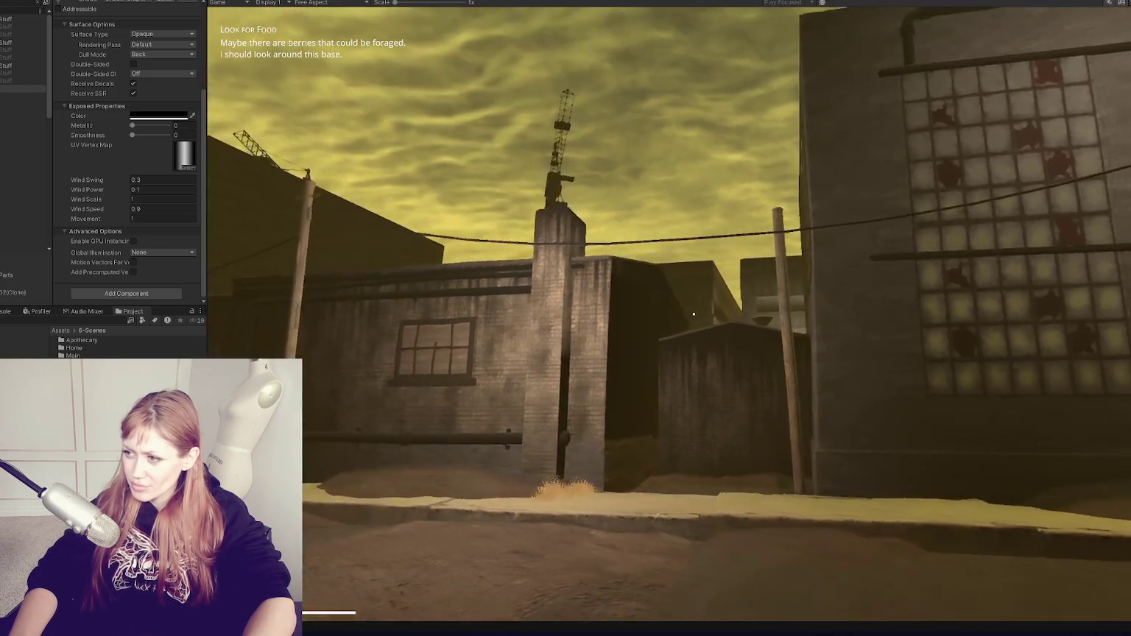
Enter a wind value of 0.5, then resume play and walk toward the right-hand warehouse
{"action": "key", "text": "Escape"}
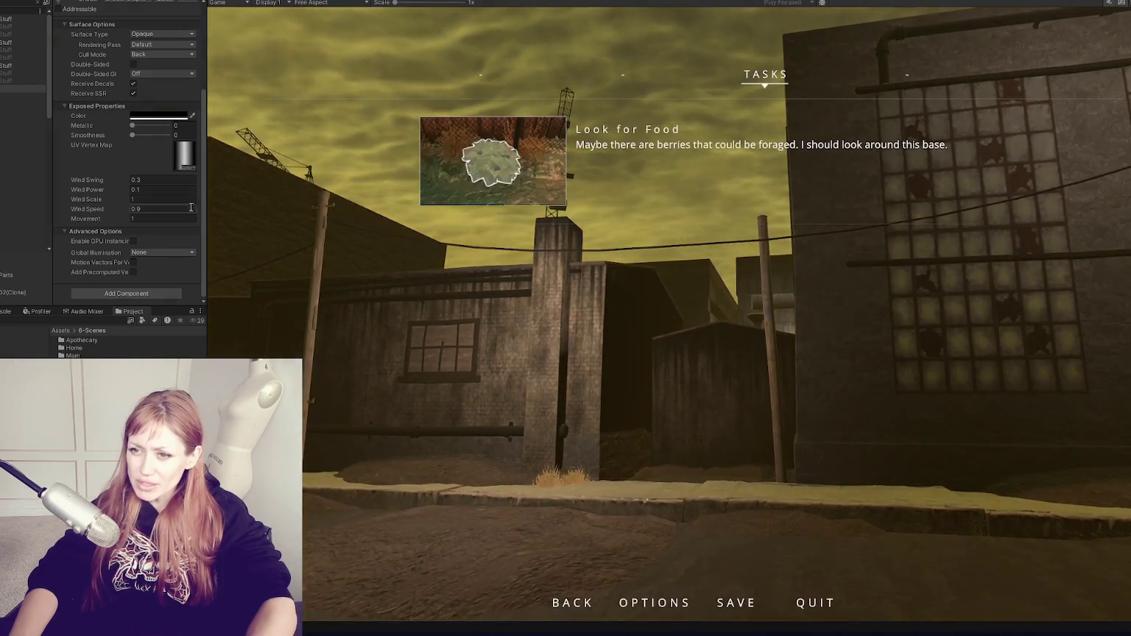
{"action": "left_click", "coordinate": [155, 182]}
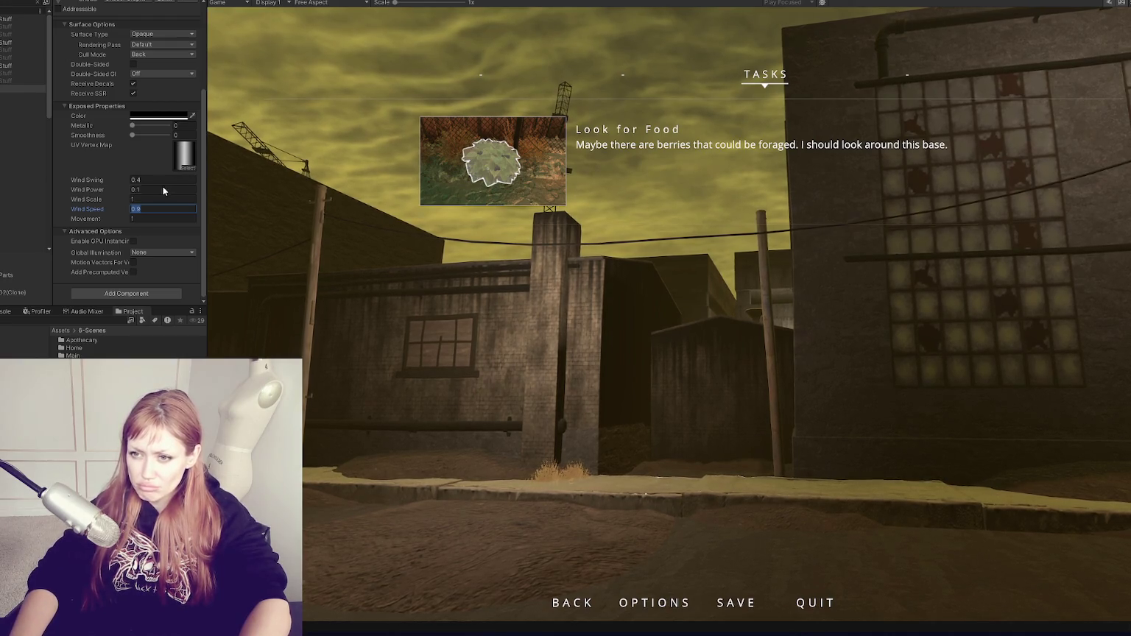
{"action": "type", "text": "0.5"}
{"action": "left_click", "coordinate": [620, 401]}
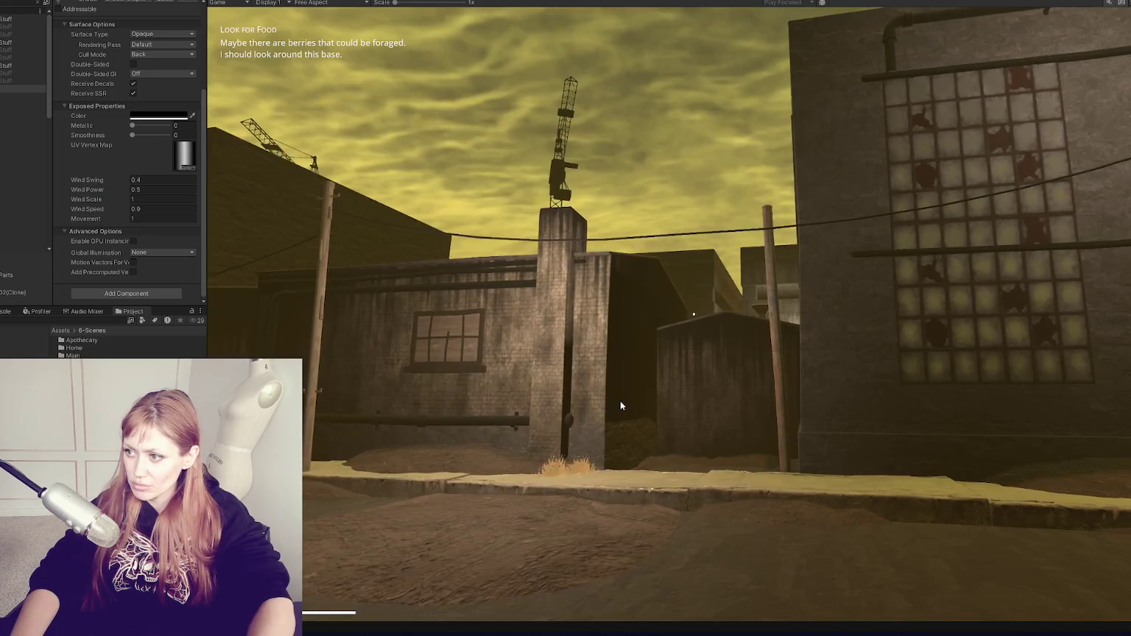
{"action": "key", "text": "w"}
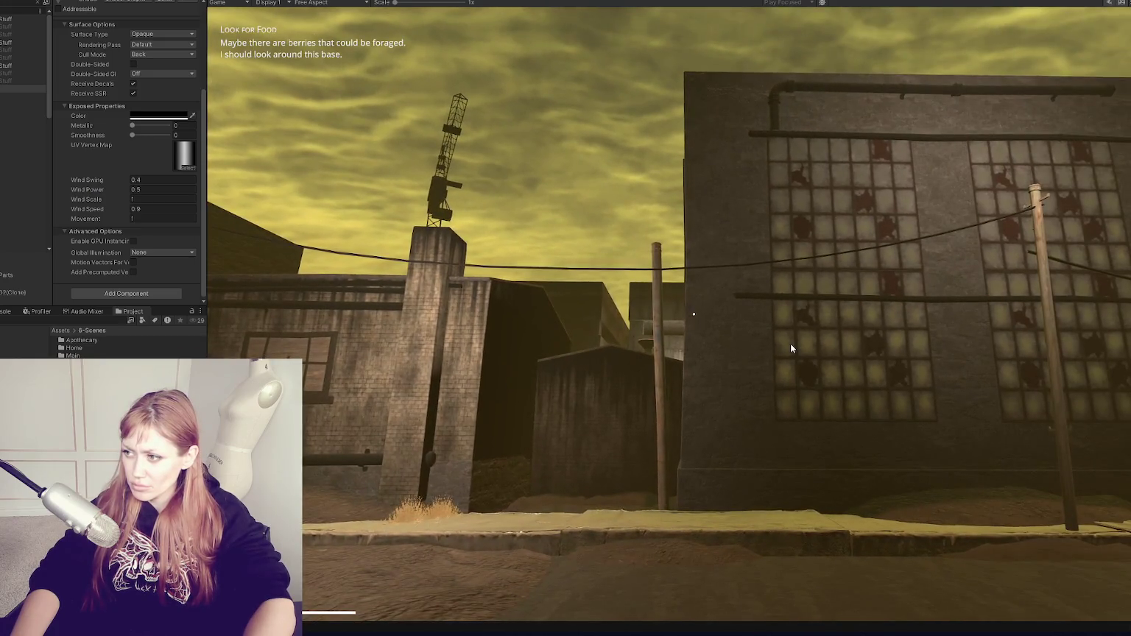
{"action": "key", "text": "w"}
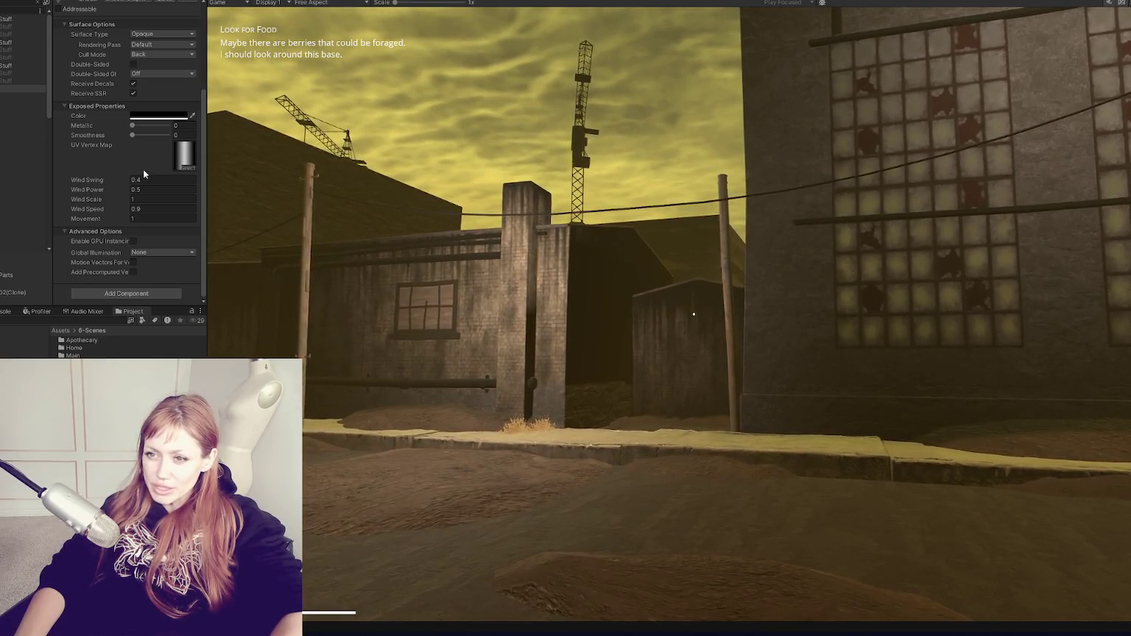
Capture a screenshot of the wire material's wind settings
{"action": "key", "text": "Print"}
{"action": "left_click_drag", "start_coordinate": [125, 168], "coordinate": [152, 239]}
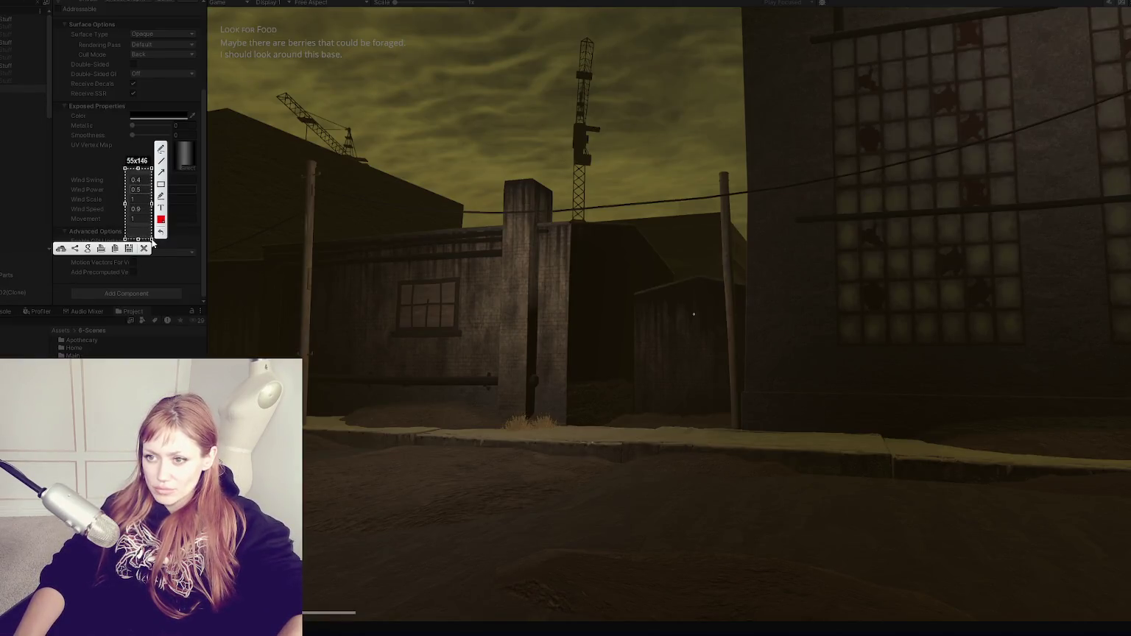
{"action": "left_click", "coordinate": [127, 249]}
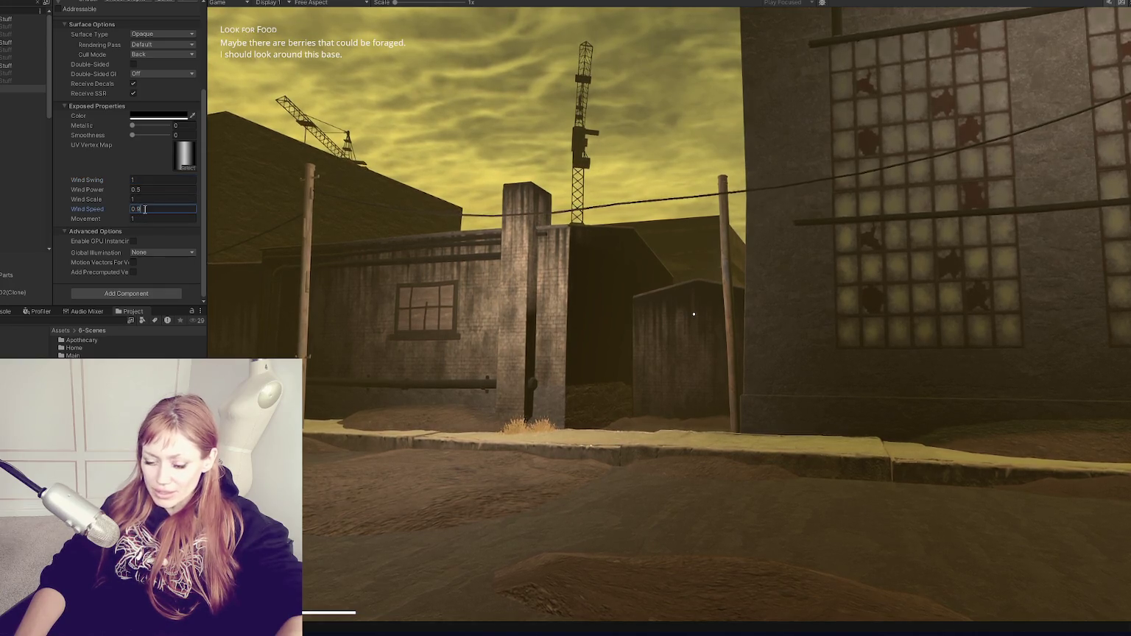
Set Wind Speed to 0.9, watch the wires in play, then pause the game
{"action": "type", "text": "99"}
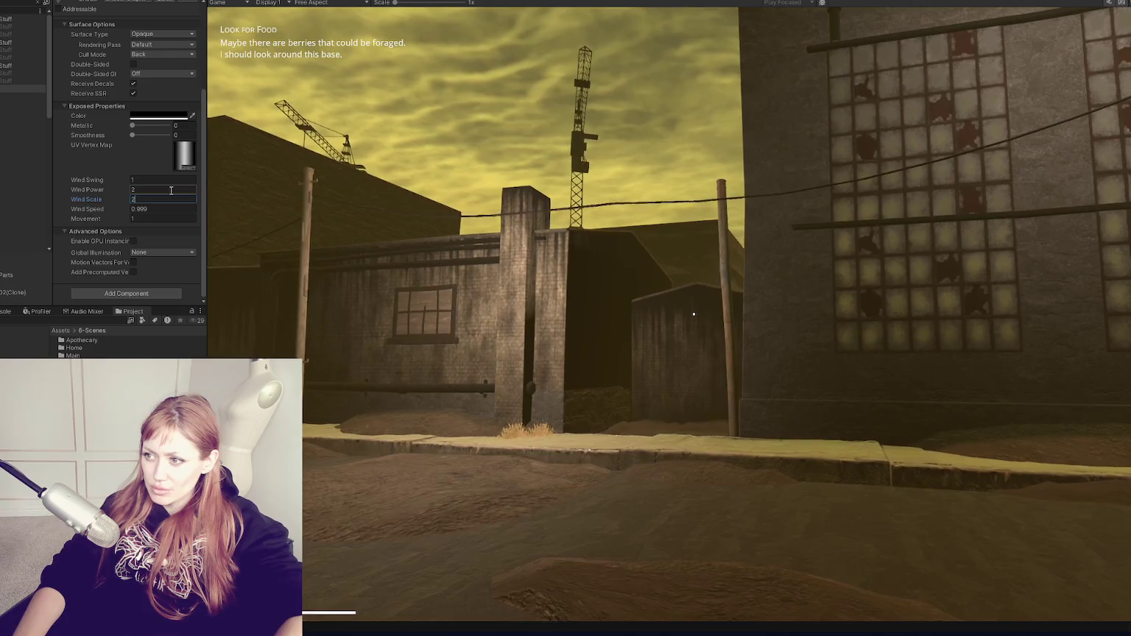
{"action": "type", "text": ".9"}
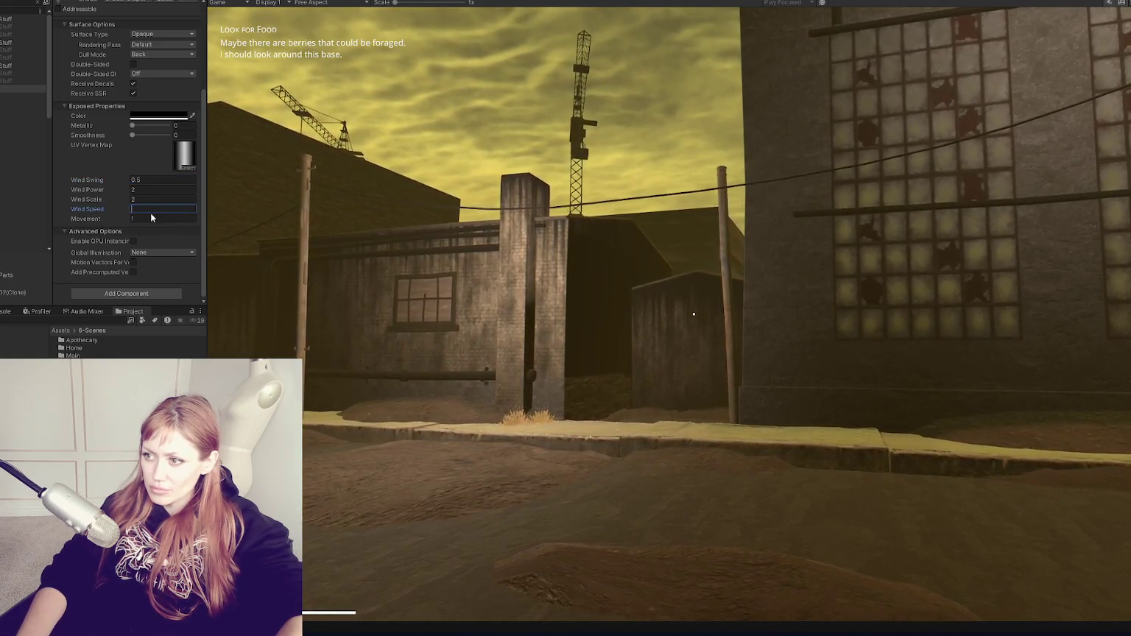
{"action": "type", "text": "8"}
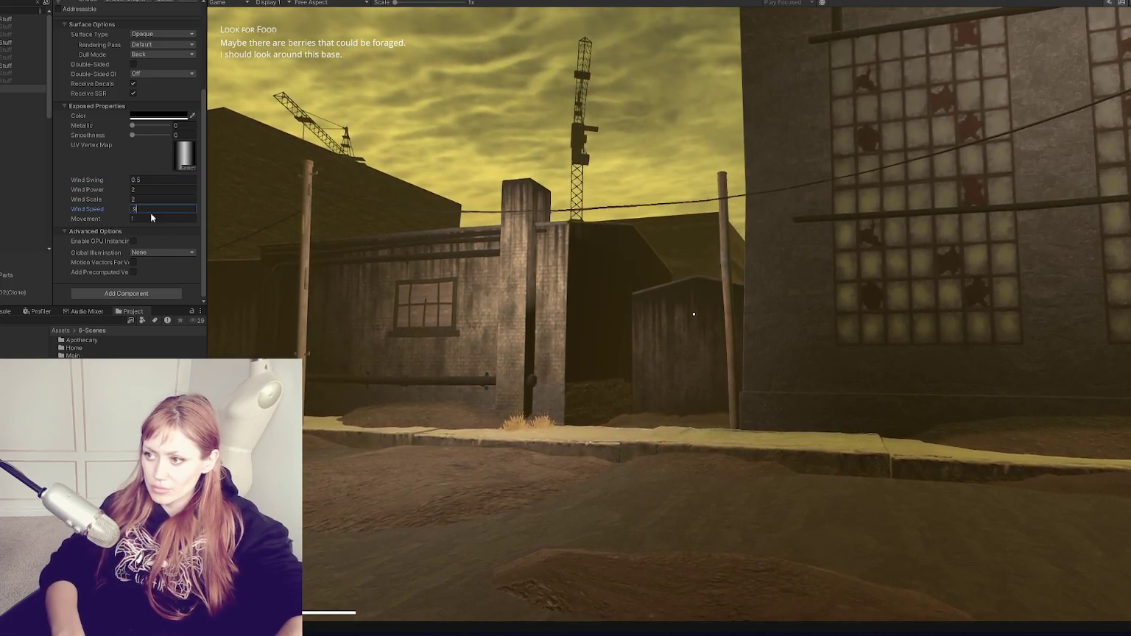
{"action": "type", "text": "0.9"}
{"action": "key", "text": "Return"}
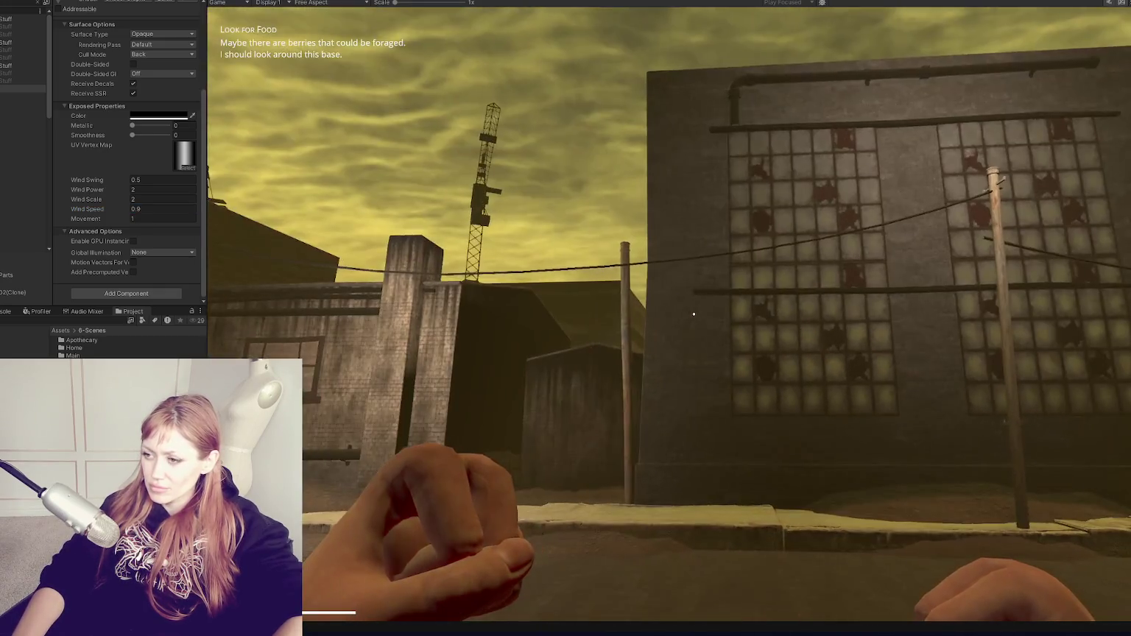
{"action": "mouse_move", "coordinate": [693, 314]}
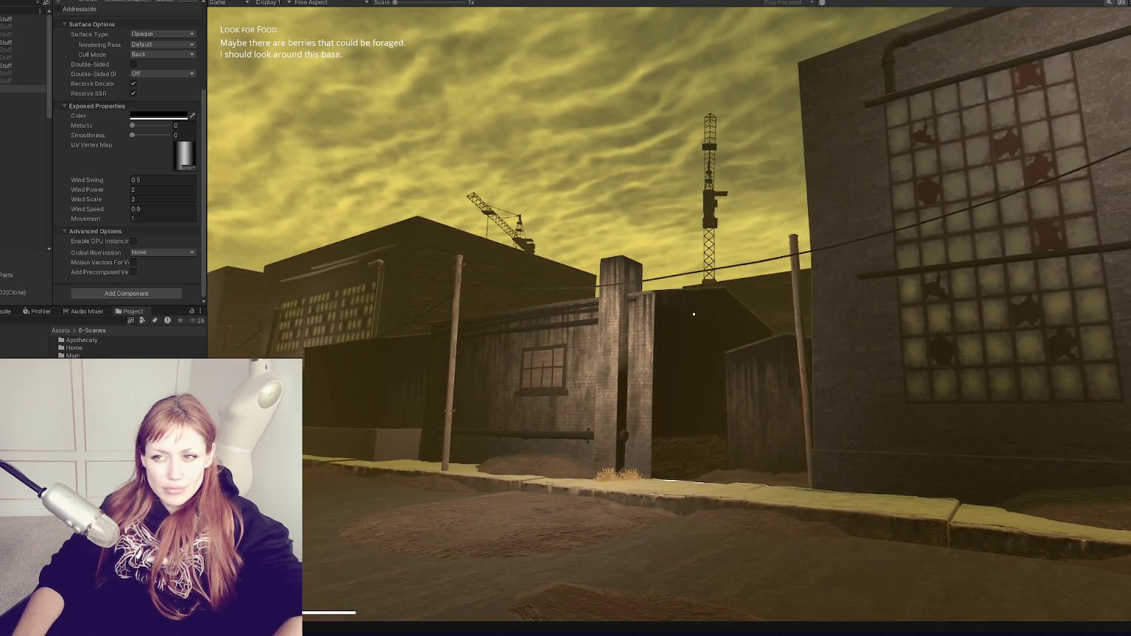
{"action": "key", "text": "Escape"}
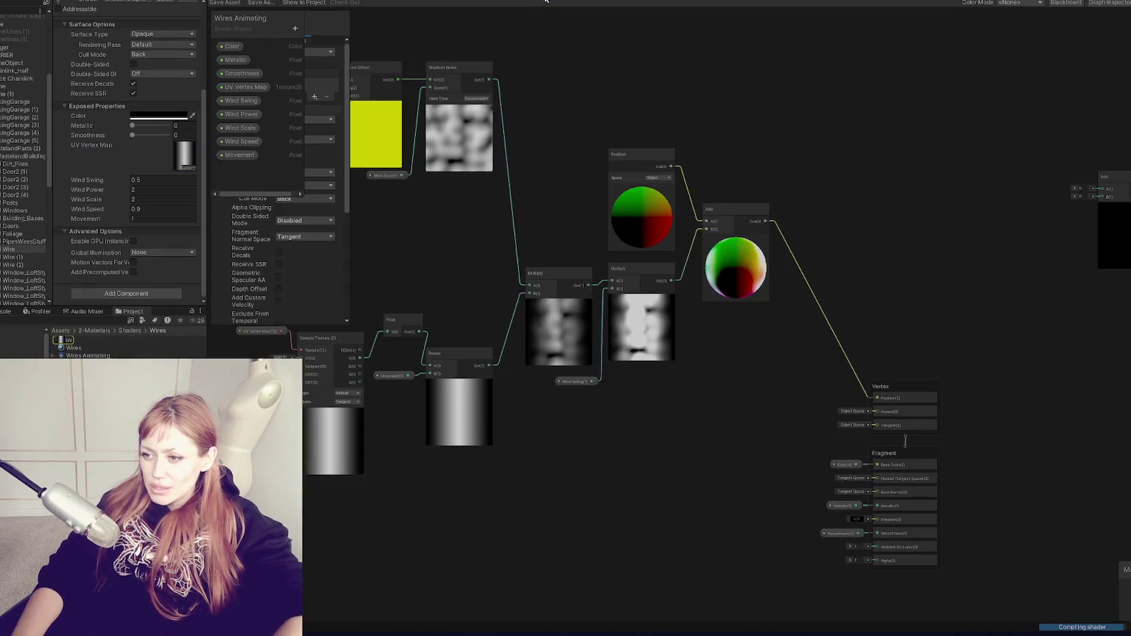
Pan the Wires Animating graph to the Movement node and open its default value in the Graph Inspector
{"action": "scroll", "coordinate": [381, 396], "scroll_direction": "up", "scroll_amount": 5}
{"action": "left_click_drag", "start_coordinate": [450, 426], "coordinate": [637, 283]}
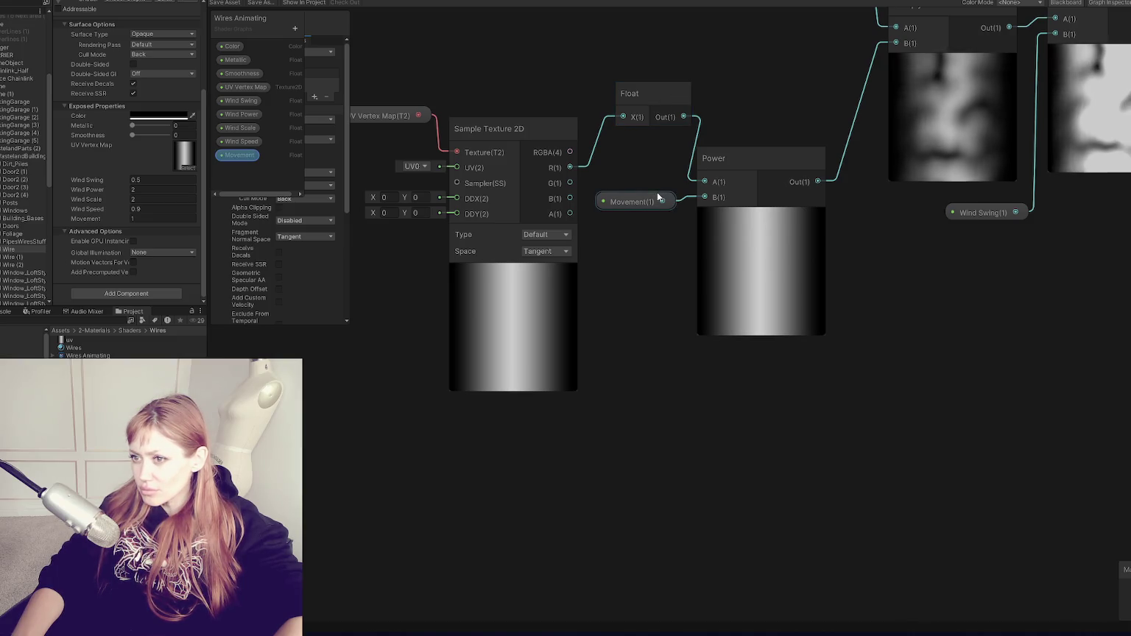
{"action": "left_click_drag", "start_coordinate": [805, 215], "coordinate": [662, 258]}
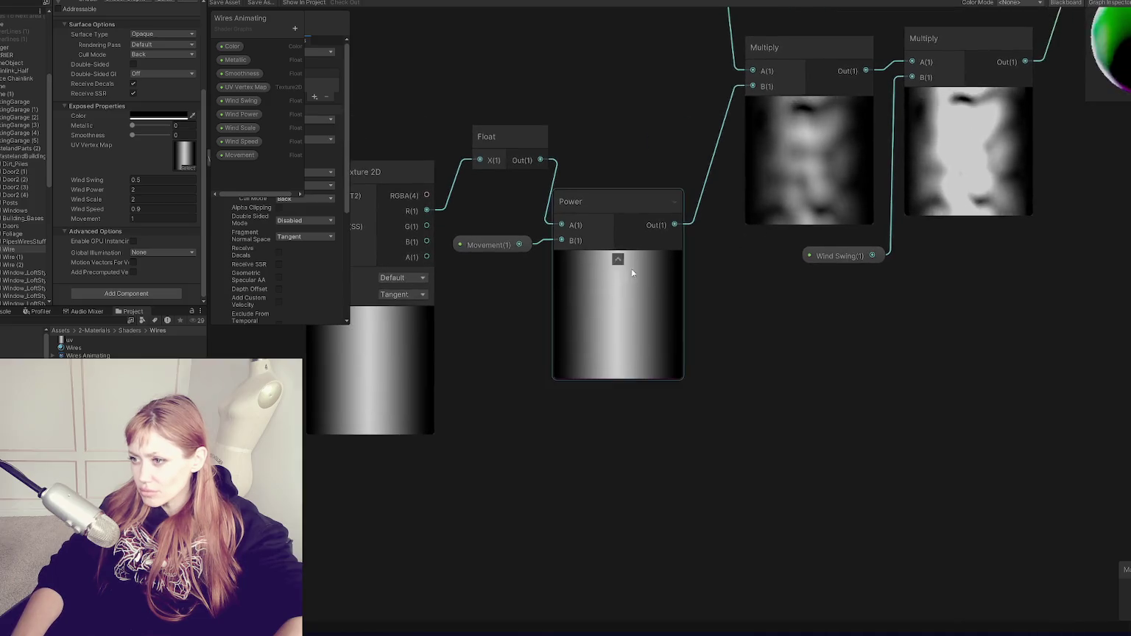
{"action": "double_click", "coordinate": [241, 155]}
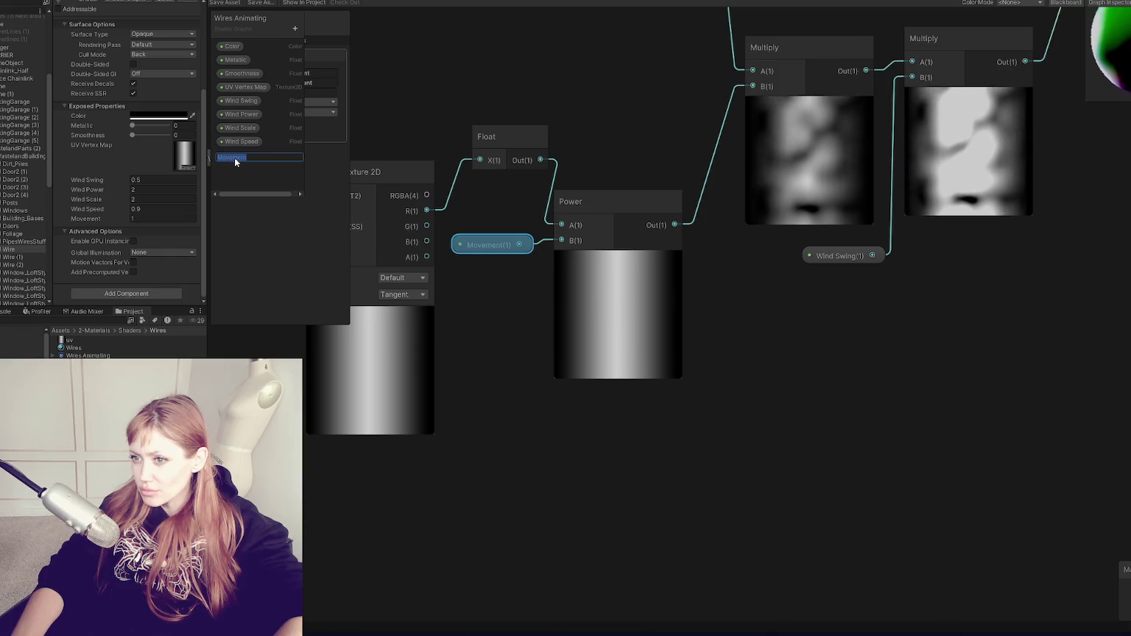
{"action": "key", "text": "Return"}
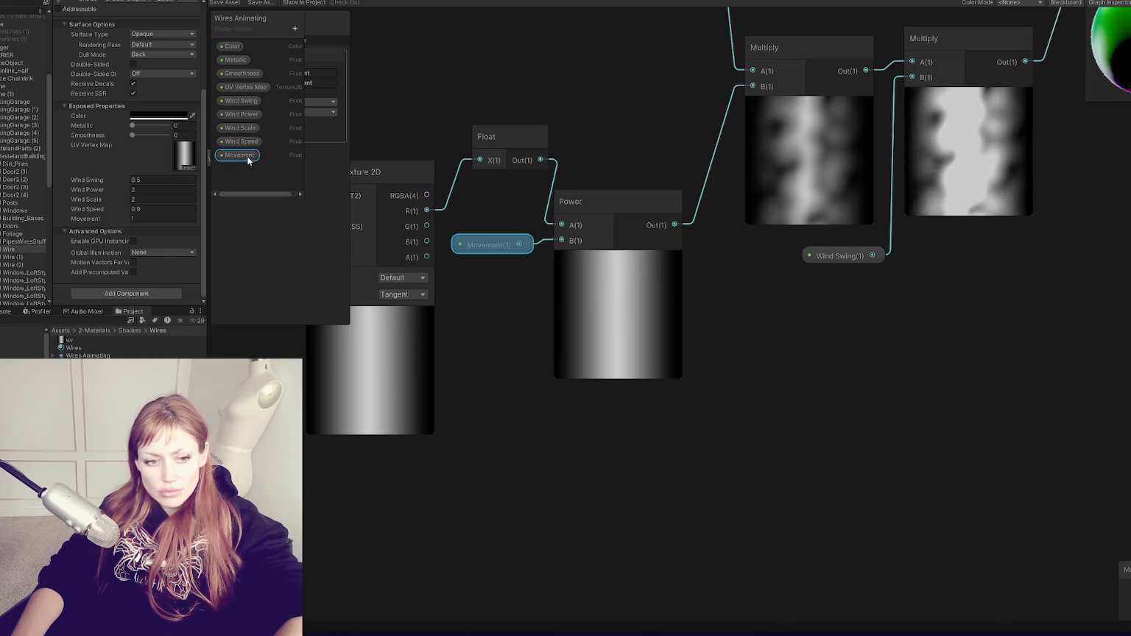
{"action": "left_click", "coordinate": [487, 245]}
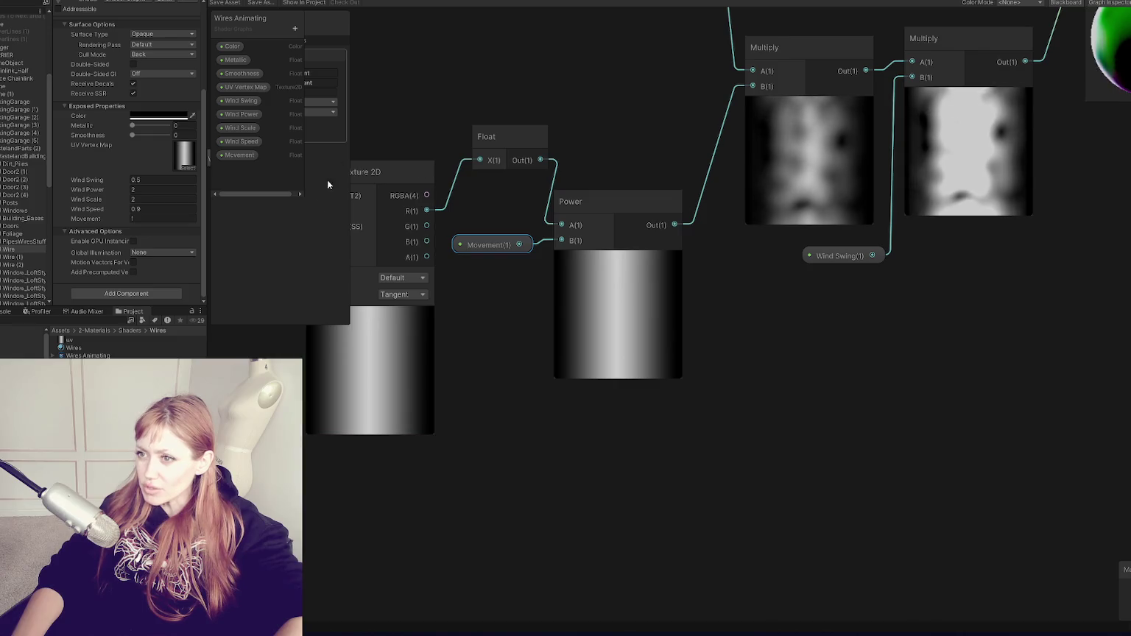
{"action": "left_click", "coordinate": [303, 317]}
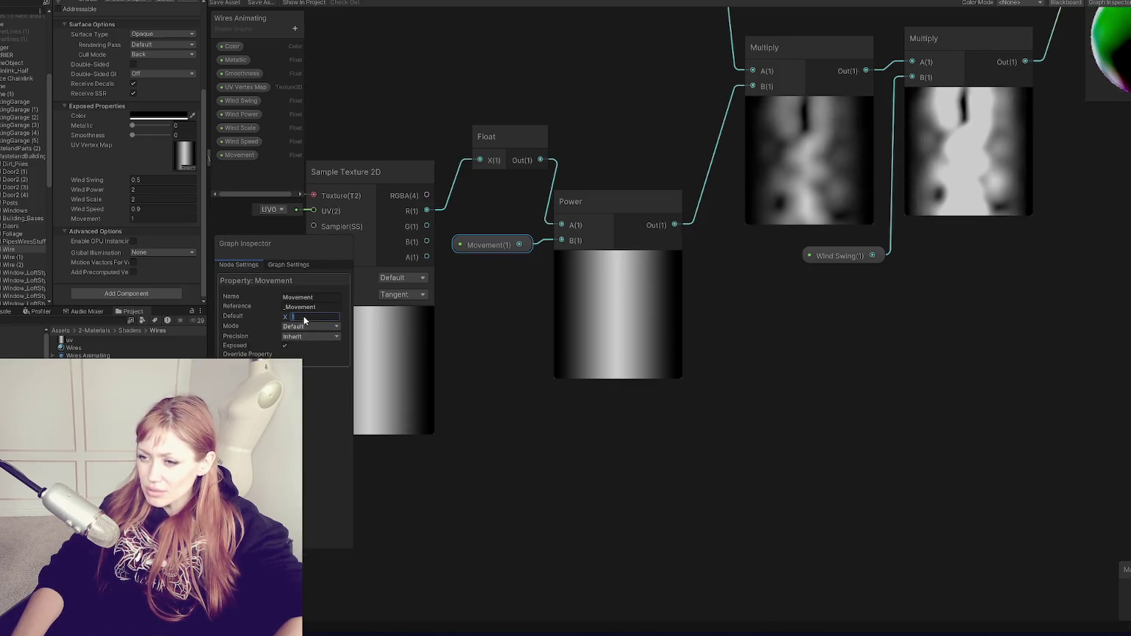
Try Movement default values such as 3, 78, 1.1, .9 and 0.1, then commit it back at 1
{"action": "type", "text": "3"}
{"action": "key", "text": "BackSpace"}
{"action": "type", "text": "78"}
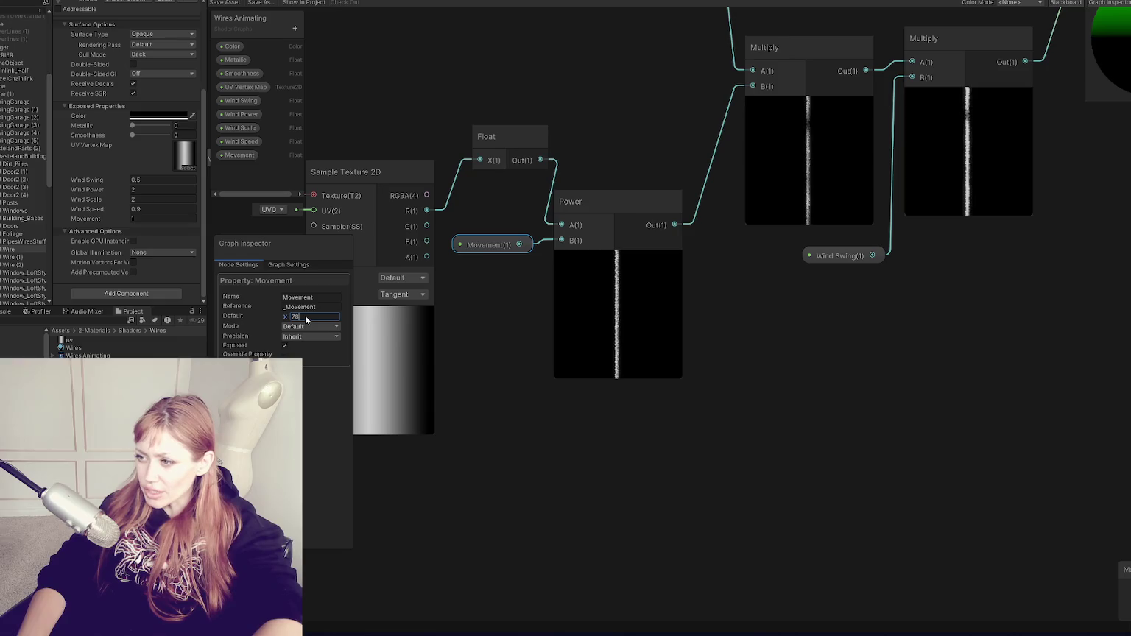
{"action": "key", "text": "BackSpace"}
{"action": "key", "text": "BackSpace"}
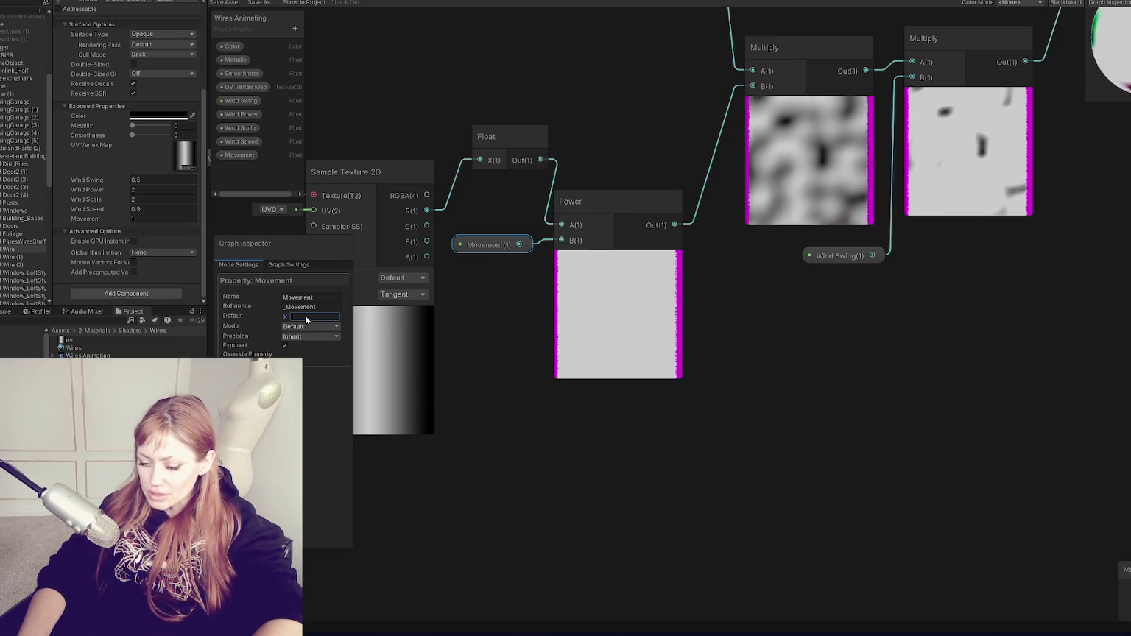
{"action": "type", "text": "1"}
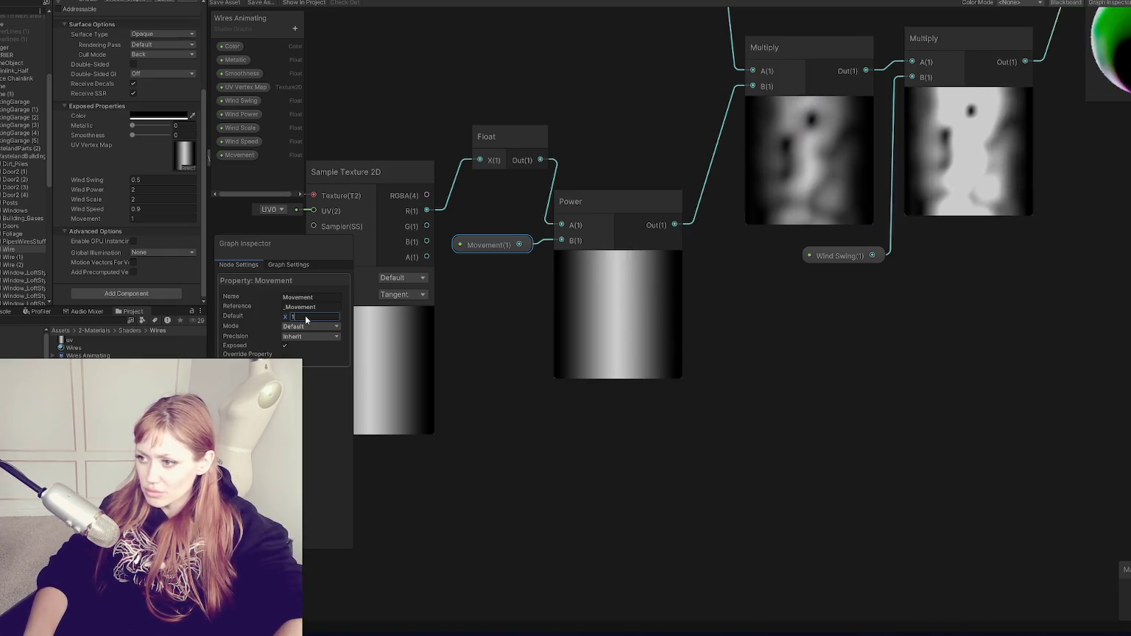
{"action": "type", "text": ".1"}
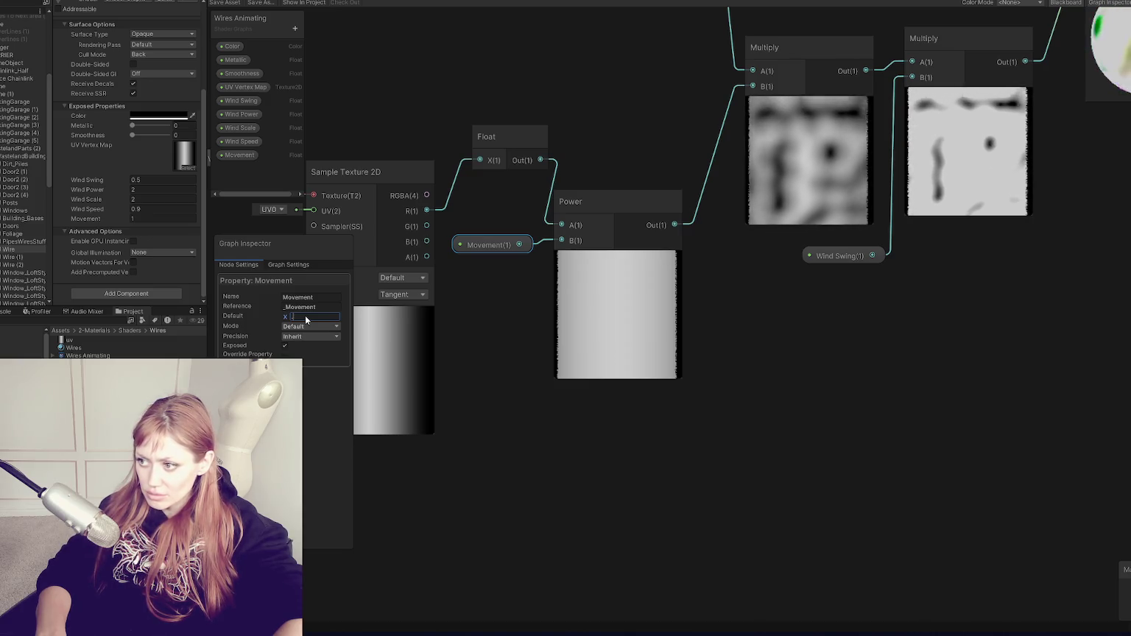
{"action": "type", "text": ".9"}
{"action": "key", "text": "BackSpace"}
{"action": "type", "text": "1"}
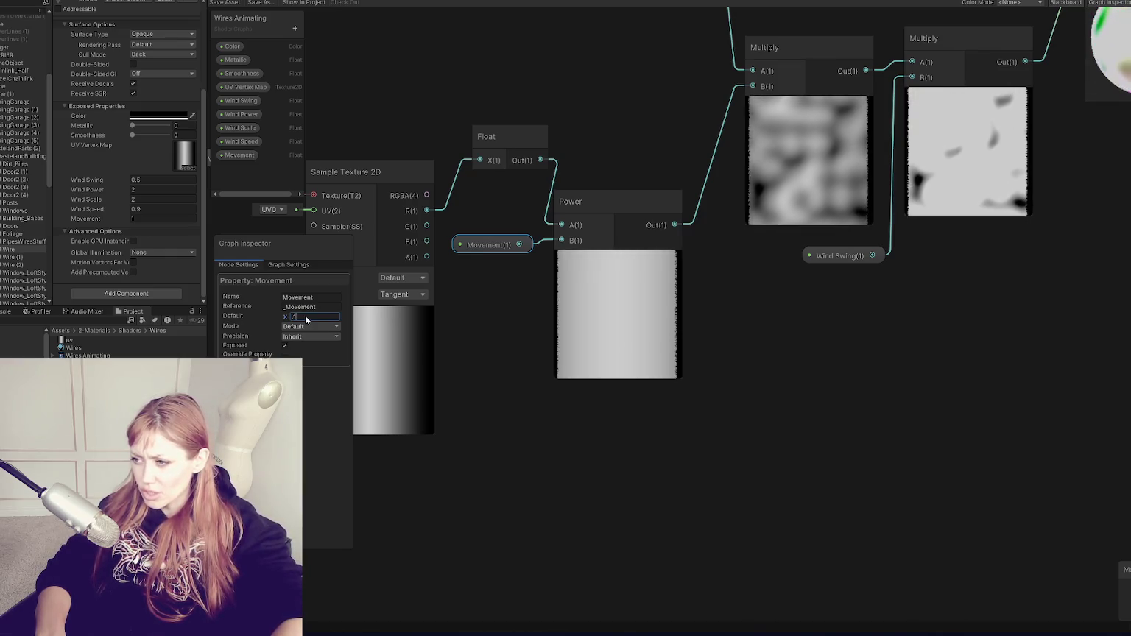
{"action": "type", "text": "2"}
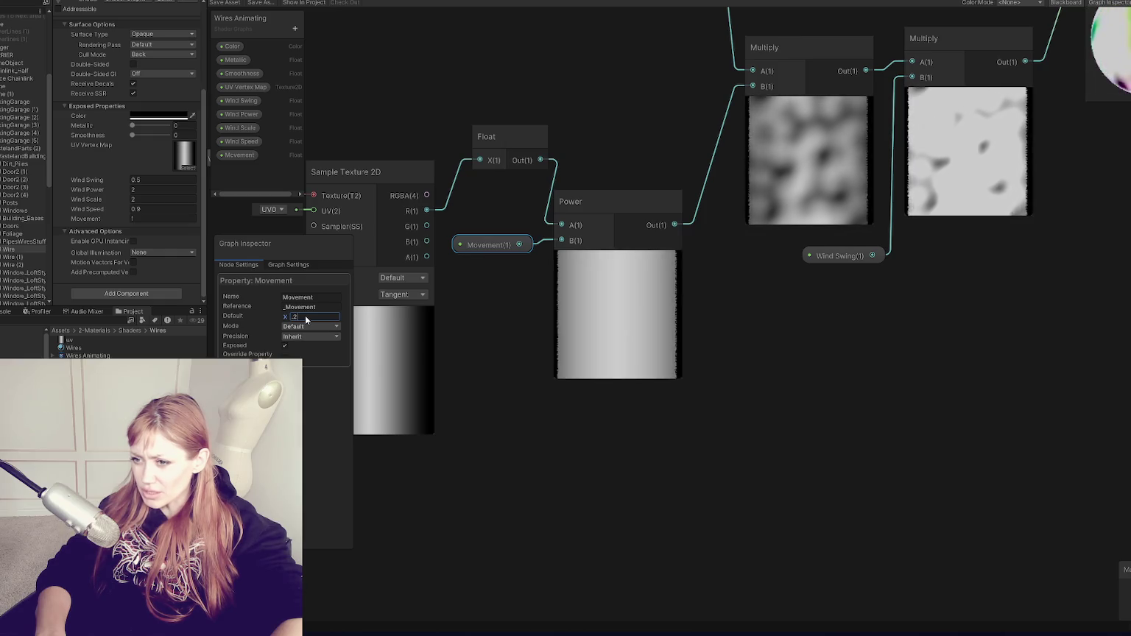
{"action": "key", "text": "BackSpace"}
{"action": "type", "text": "0"}
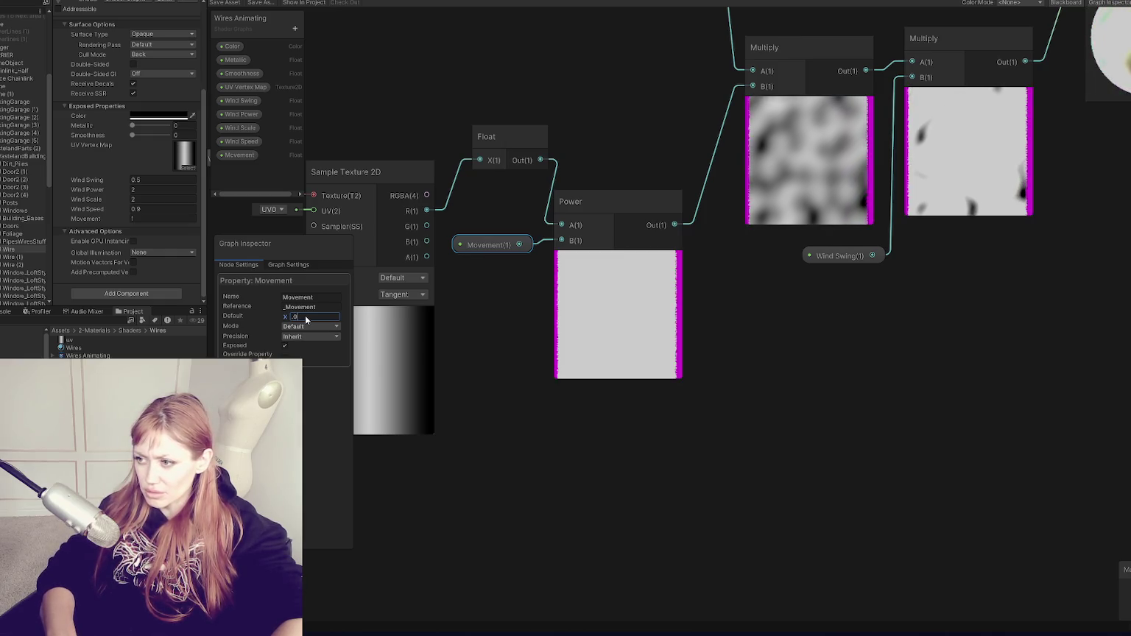
{"action": "type", "text": "1"}
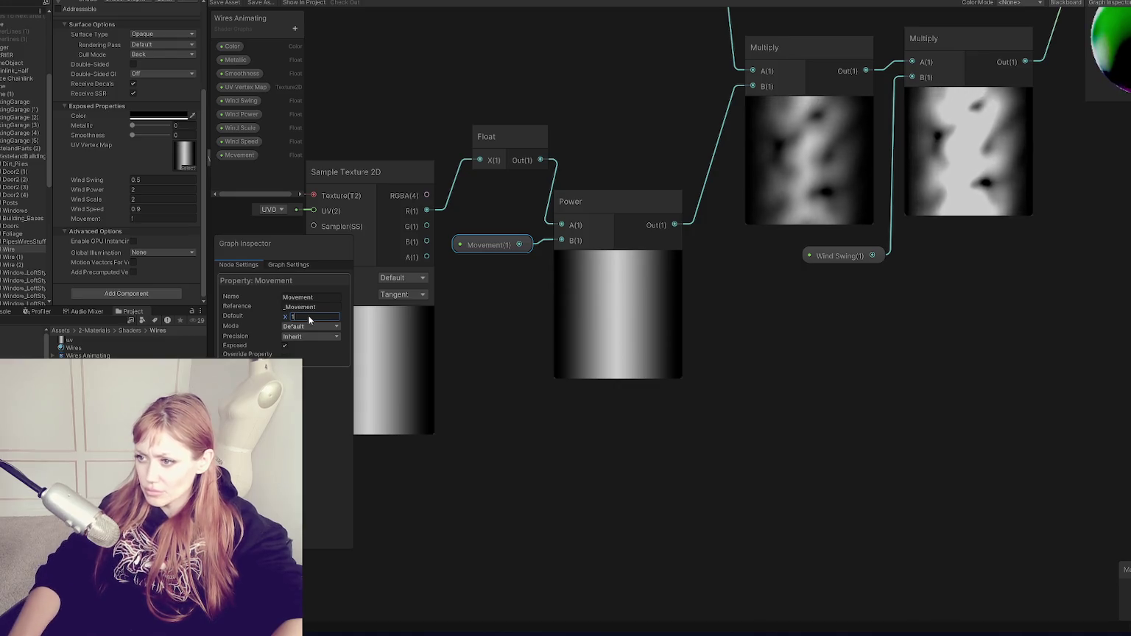
{"action": "left_click", "coordinate": [461, 326]}
{"action": "right_click", "coordinate": [517, 281]}
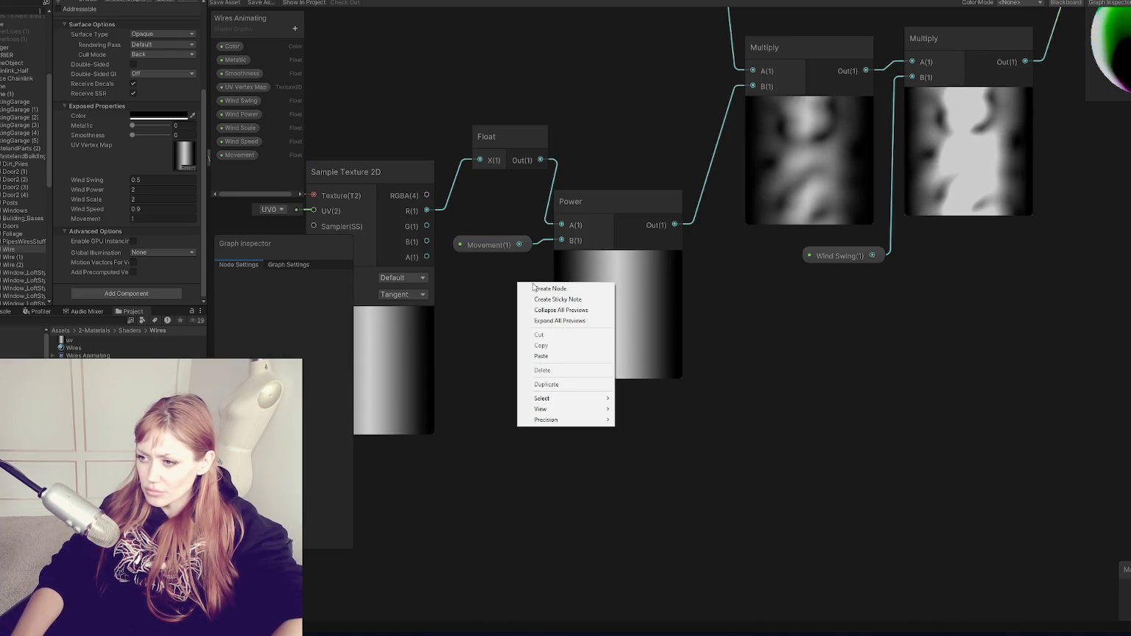
Add a Float node set to 1 beside the Power node and feed it into Power's B input
{"action": "left_click", "coordinate": [532, 289]}
{"action": "type", "text": "fli"}
{"action": "type", "text": "oat"}
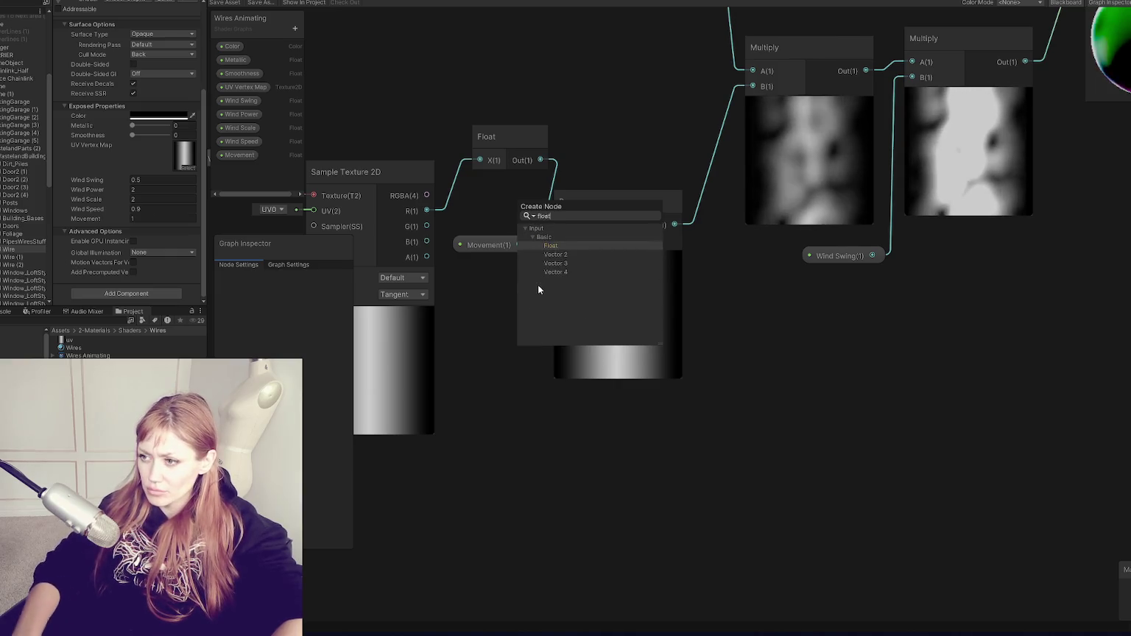
{"action": "left_click", "coordinate": [565, 245]}
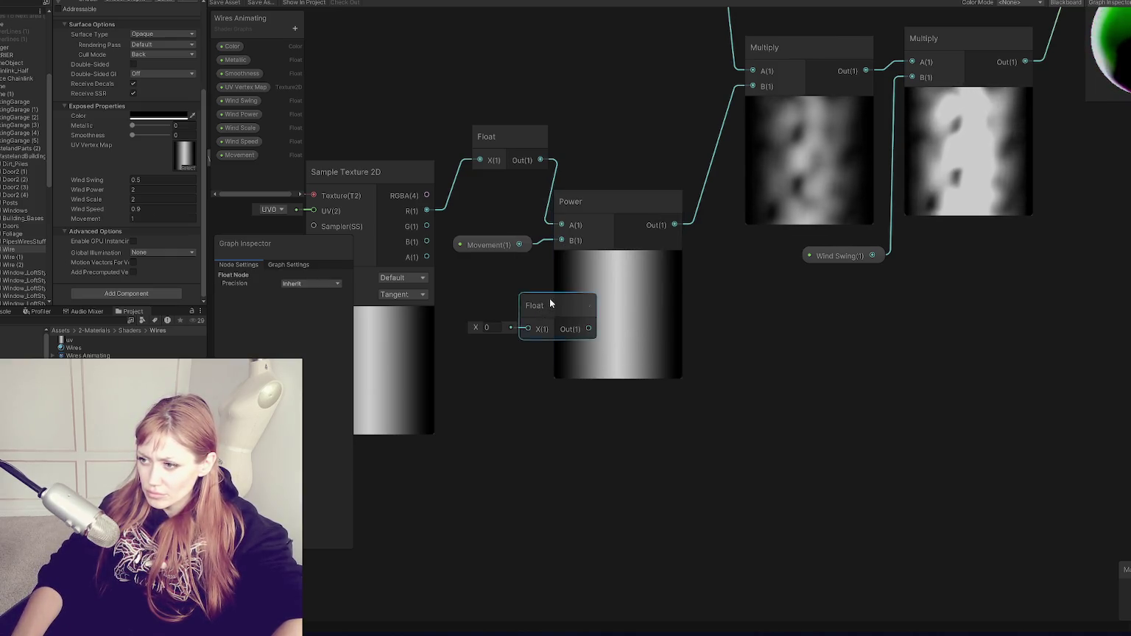
{"action": "left_click_drag", "start_coordinate": [550, 302], "coordinate": [496, 296]}
{"action": "type", "text": "1"}
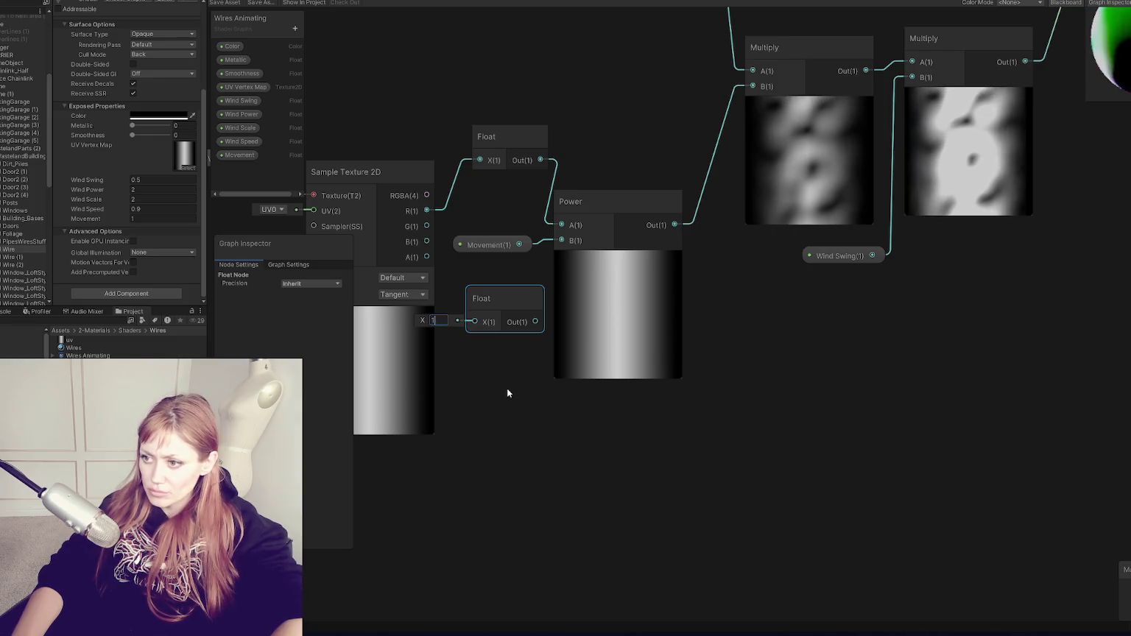
{"action": "left_click_drag", "start_coordinate": [565, 248], "coordinate": [562, 241]}
Test linking the upper Float output into Multiply's B input, then undo that connection
{"action": "left_click", "coordinate": [477, 243]}
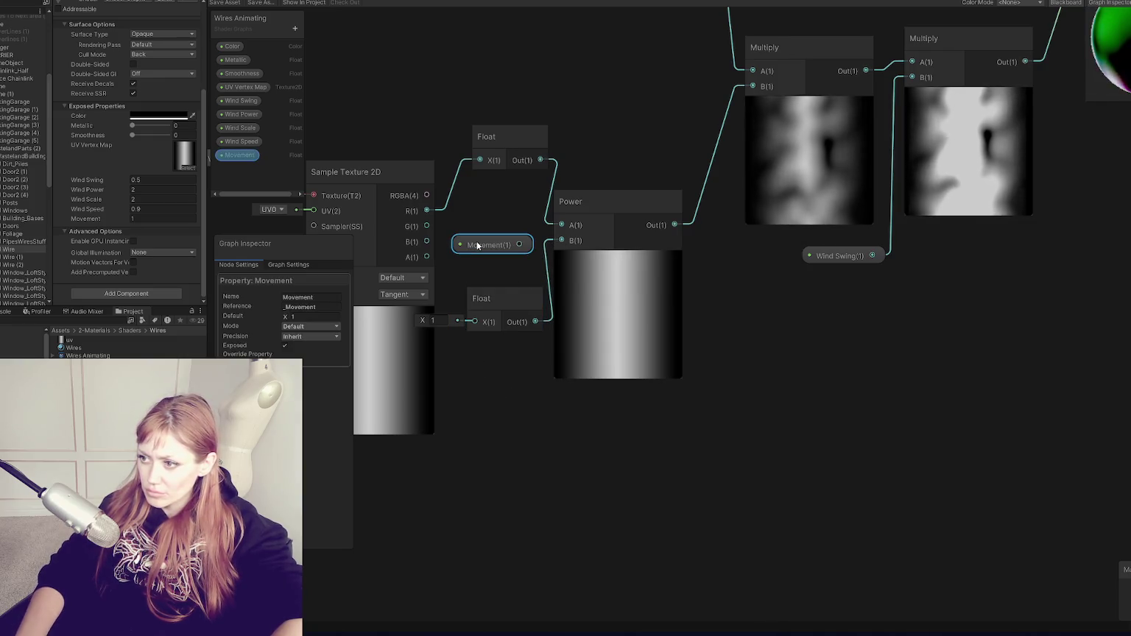
{"action": "left_click", "coordinate": [526, 299]}
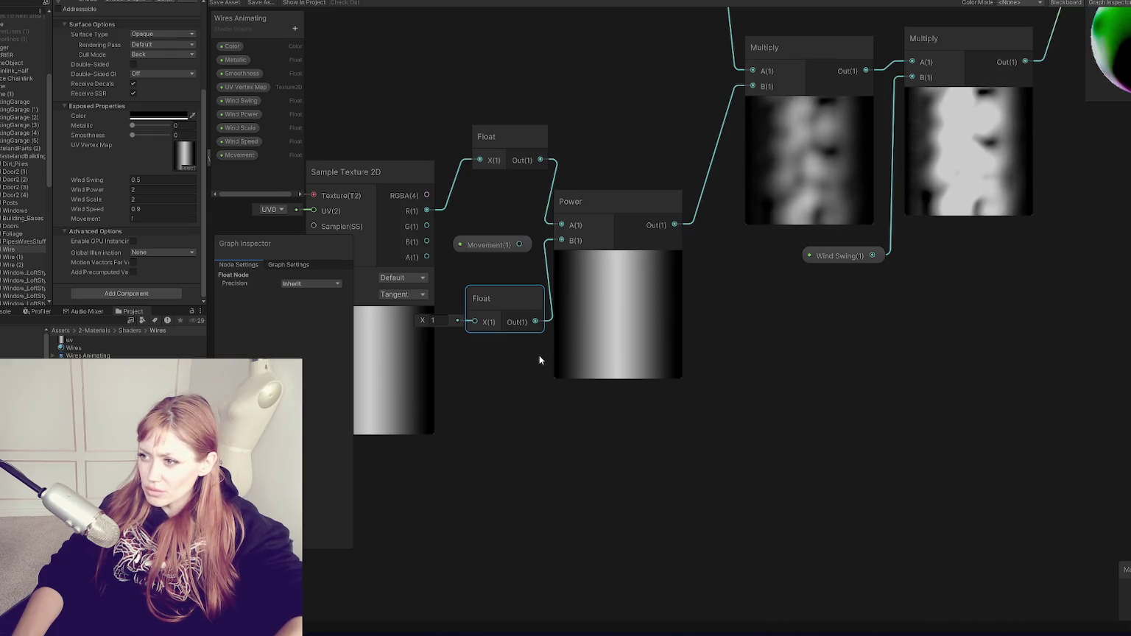
{"action": "left_click_drag", "start_coordinate": [541, 160], "coordinate": [670, 107]}
{"action": "key", "text": "Escape"}
{"action": "left_click_drag", "start_coordinate": [542, 160], "coordinate": [752, 86]}
{"action": "key", "text": "ctrl+z"}
Delete the Movement property node and the extra lower Float node
{"action": "left_click", "coordinate": [497, 244]}
{"action": "key", "text": "Delete"}
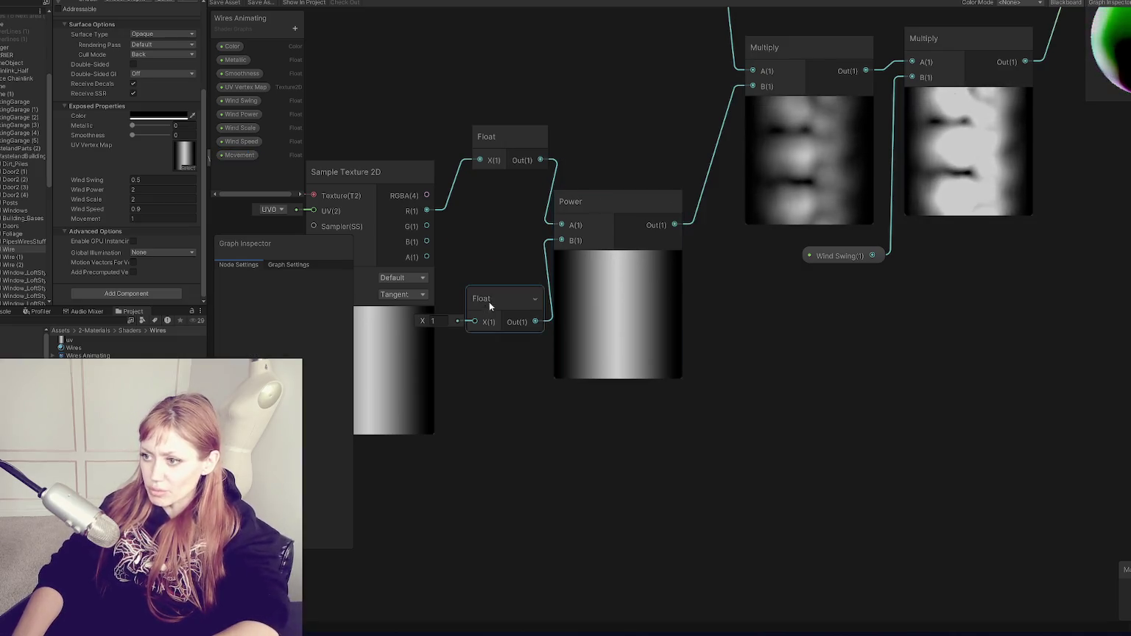
{"action": "left_click", "coordinate": [485, 304]}
{"action": "key", "text": "Delete"}
{"action": "right_click", "coordinate": [725, 352]}
{"action": "left_click", "coordinate": [736, 359]}
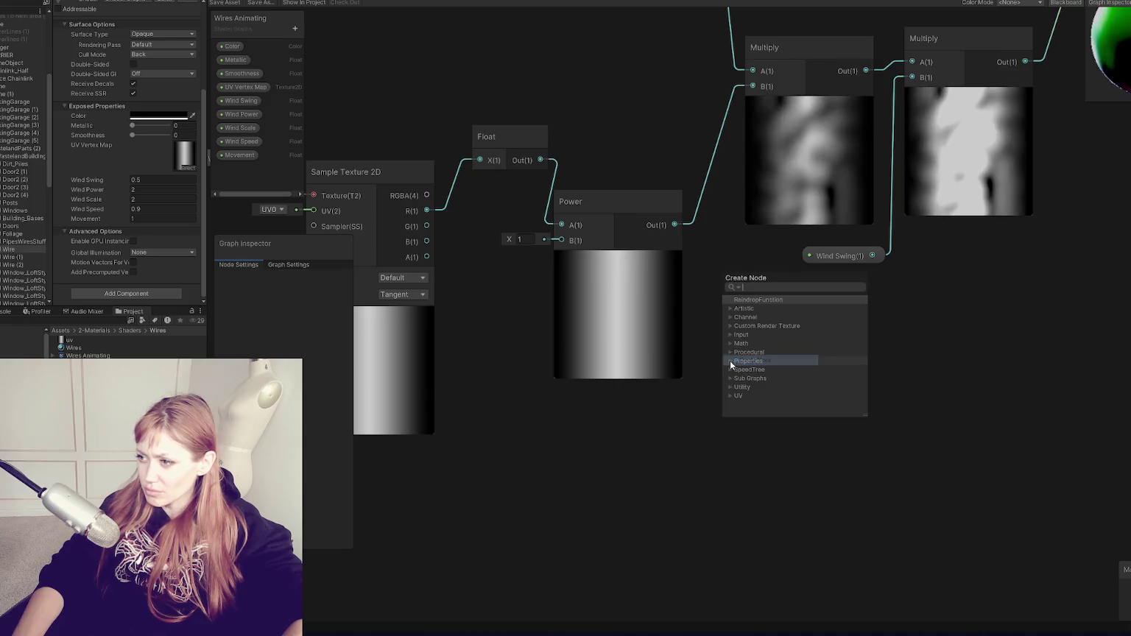
Browse the node search's Math category, then create an empty Add node
{"action": "type", "text": "power"}
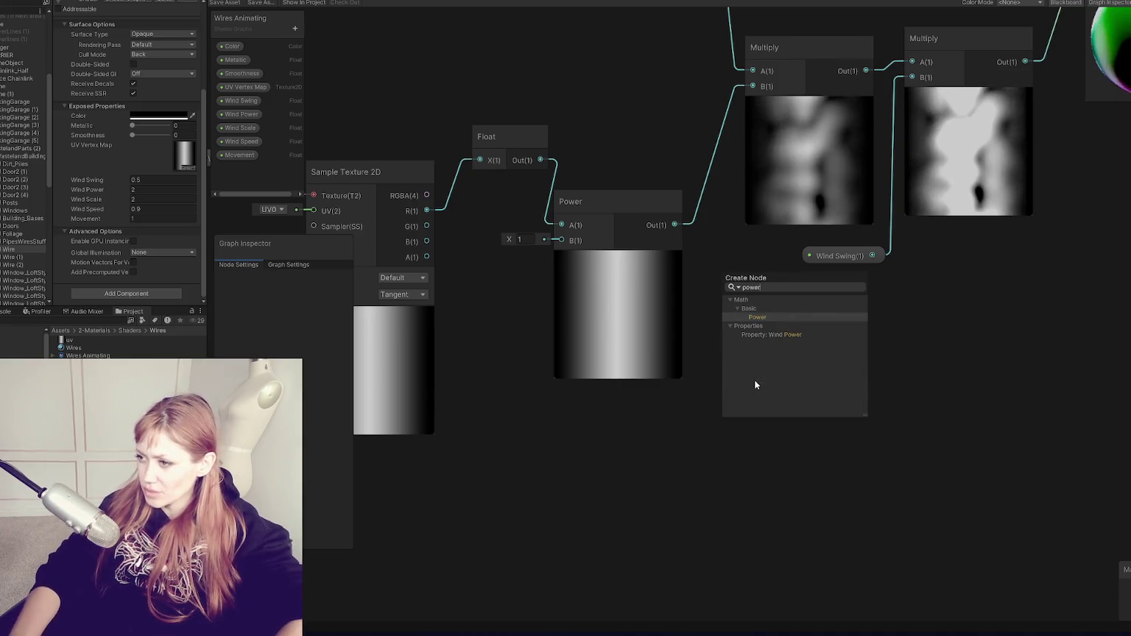
{"action": "double_click", "coordinate": [764, 288]}
{"action": "key", "text": "BackSpace"}
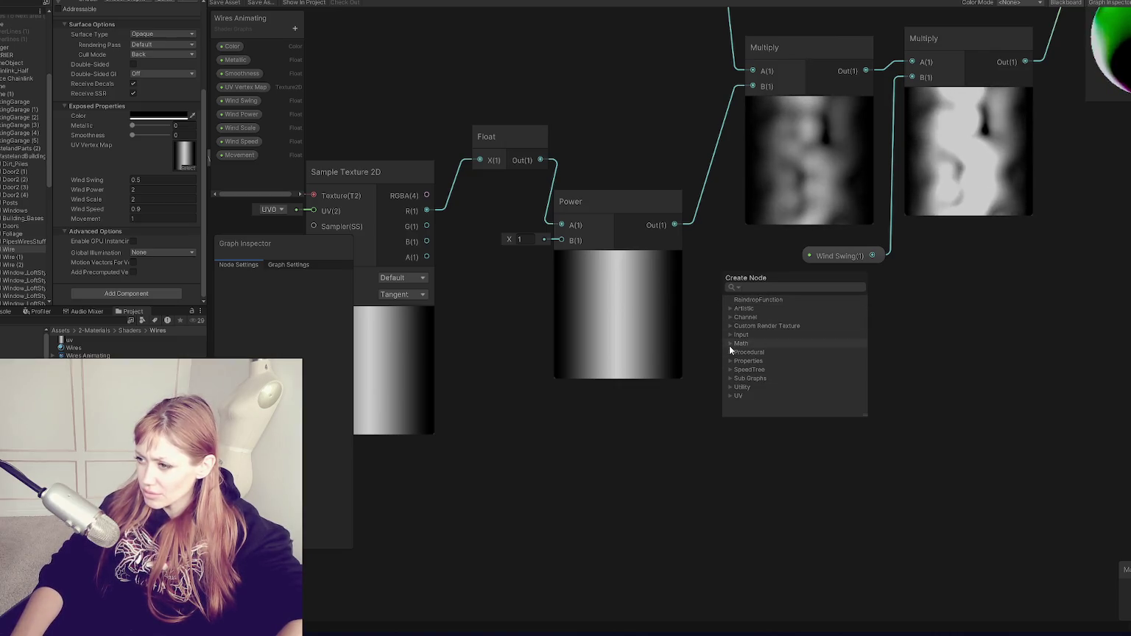
{"action": "left_click", "coordinate": [731, 343]}
{"action": "scroll", "coordinate": [750, 358], "scroll_direction": "down", "scroll_amount": 2}
{"action": "scroll", "coordinate": [780, 353], "scroll_direction": "up", "scroll_amount": 1}
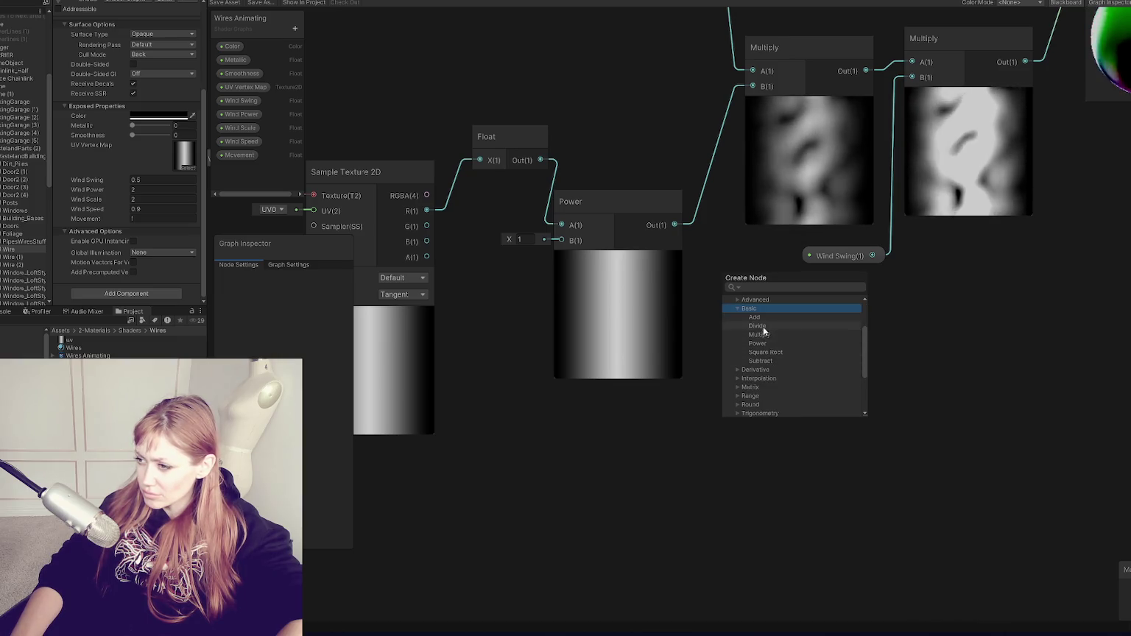
{"action": "left_click", "coordinate": [687, 419]}
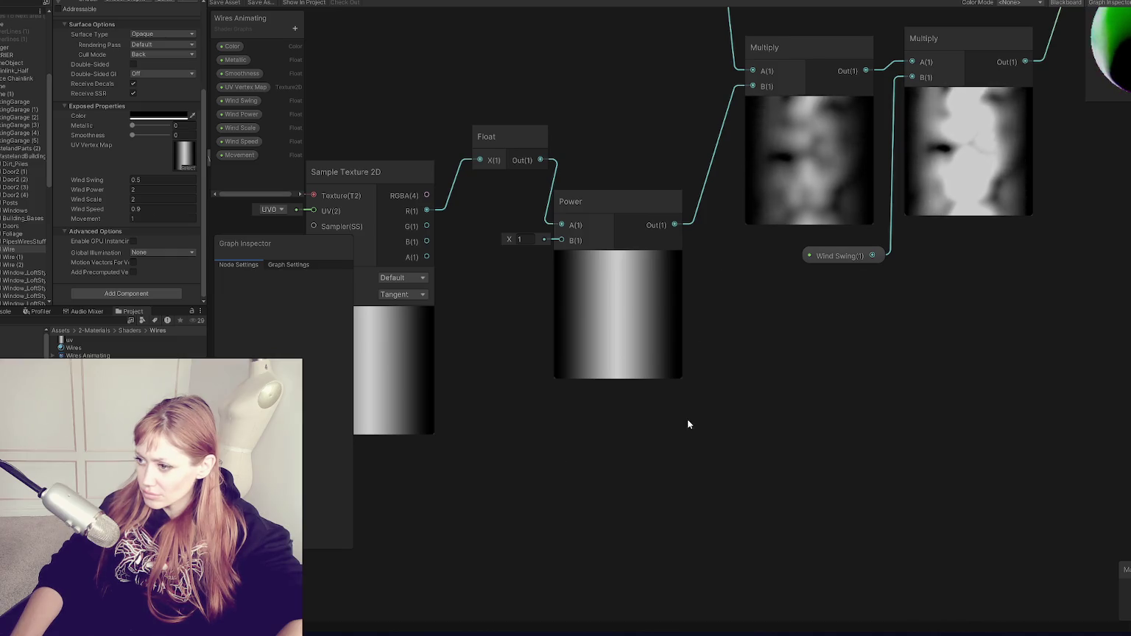
{"action": "left_click", "coordinate": [793, 293]}
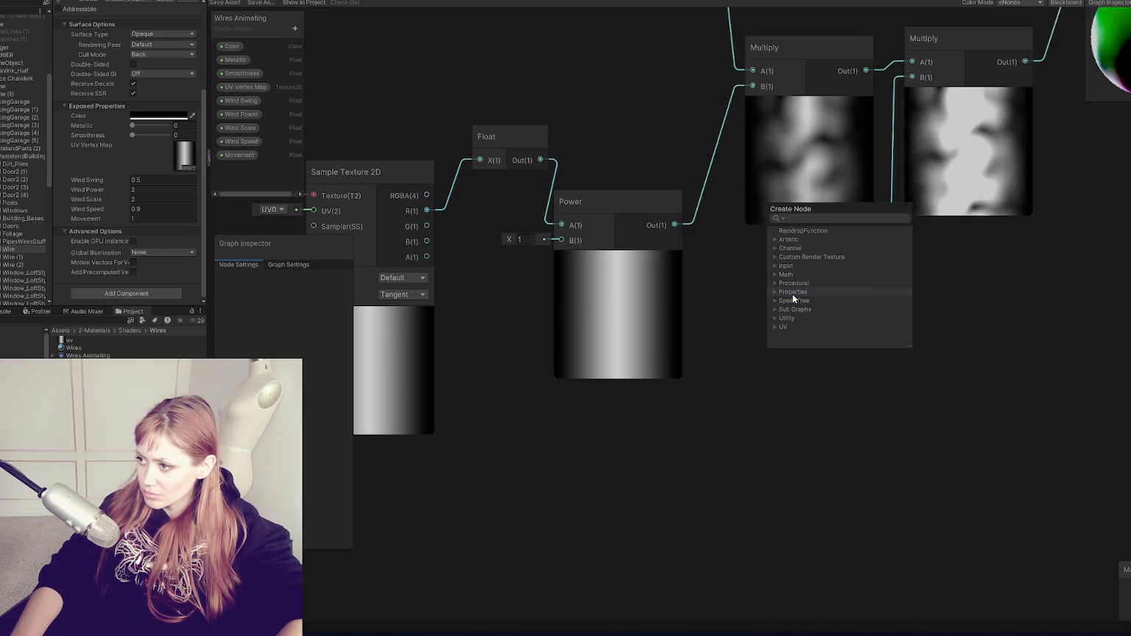
{"action": "type", "text": "add"}
{"action": "key", "text": "Return"}
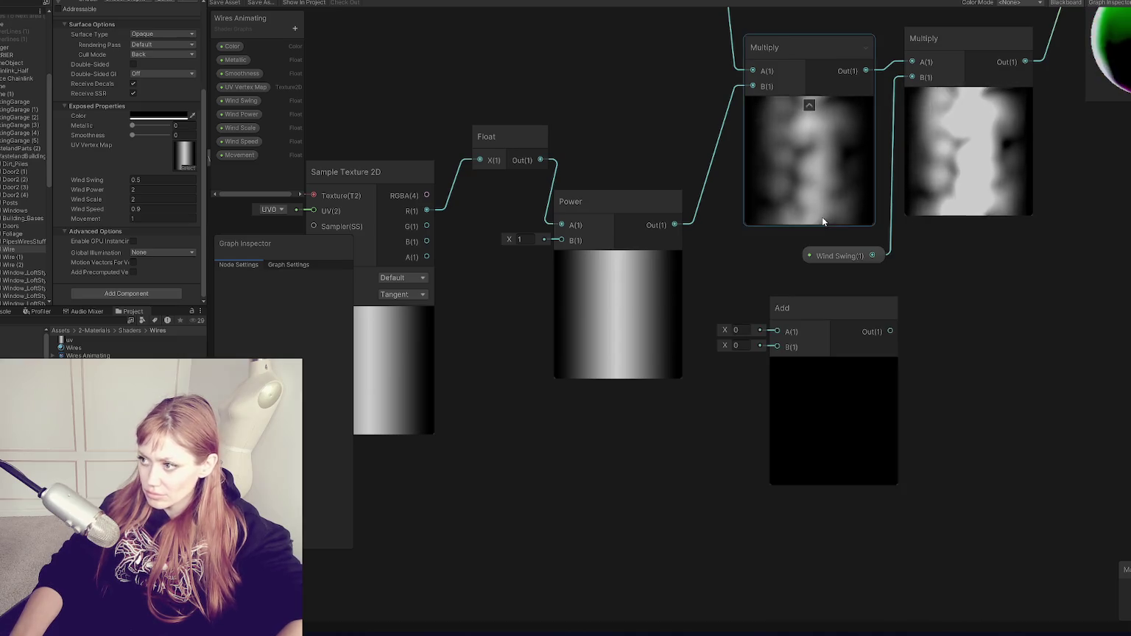
Create a Color node set to white and place it below the Power node
{"action": "right_click", "coordinate": [670, 404]}
{"action": "left_click", "coordinate": [693, 409]}
{"action": "type", "text": "color"}
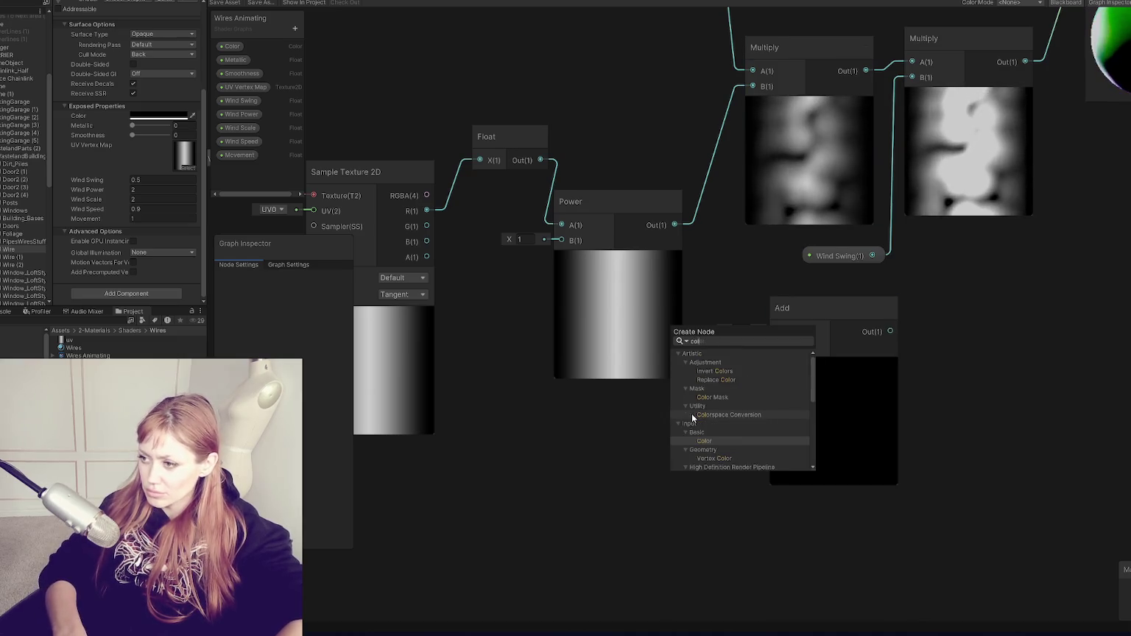
{"action": "key", "text": "Return"}
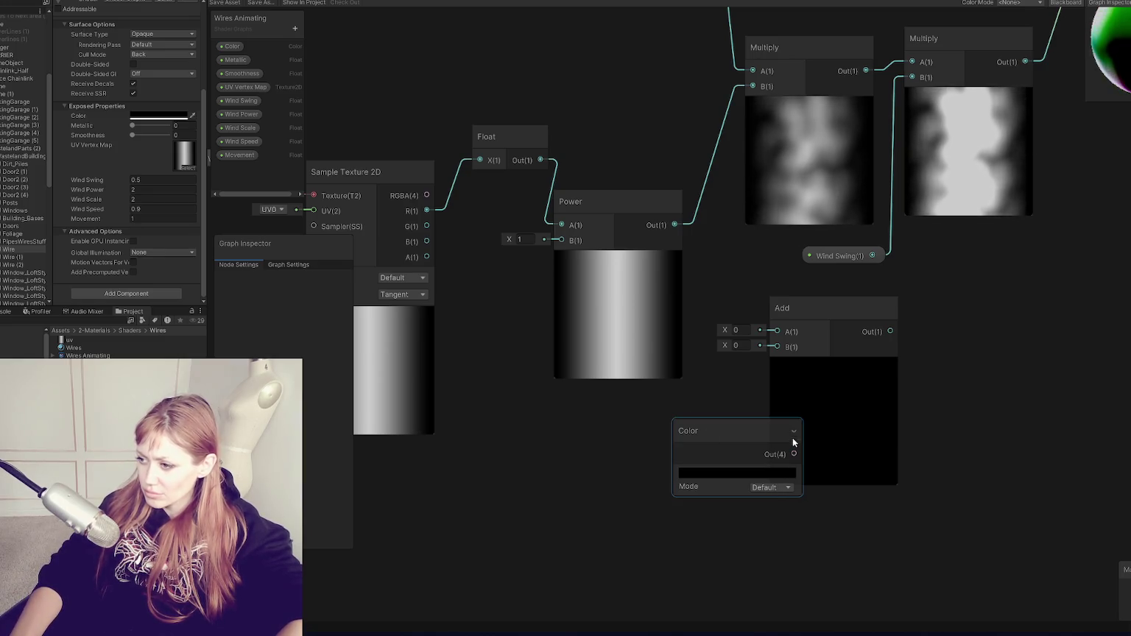
{"action": "left_click", "coordinate": [785, 471]}
{"action": "left_click", "coordinate": [828, 446]}
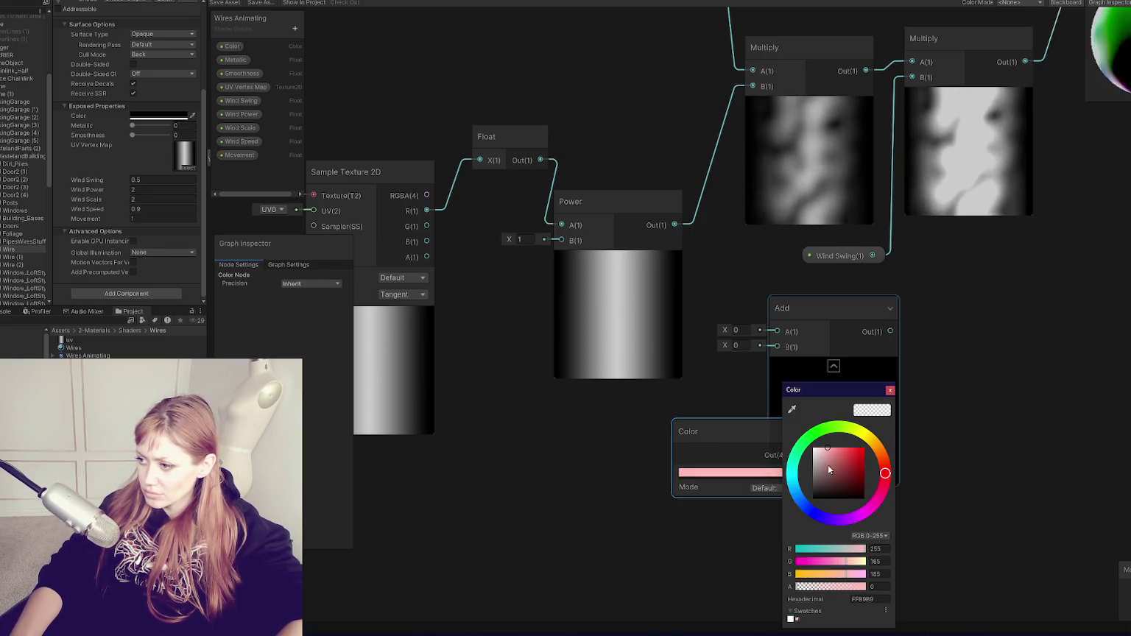
{"action": "left_click", "coordinate": [814, 448]}
{"action": "left_click", "coordinate": [890, 390]}
{"action": "left_click_drag", "start_coordinate": [737, 428], "coordinate": [583, 429]}
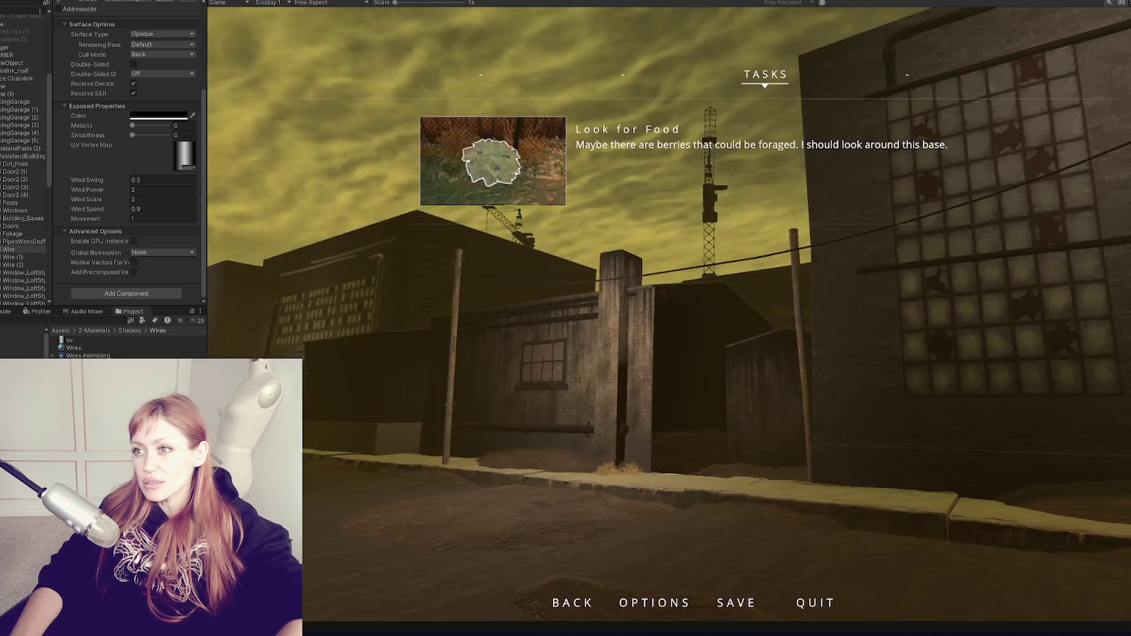
{"action": "key", "text": "Escape"}
{"action": "key", "text": "w"}
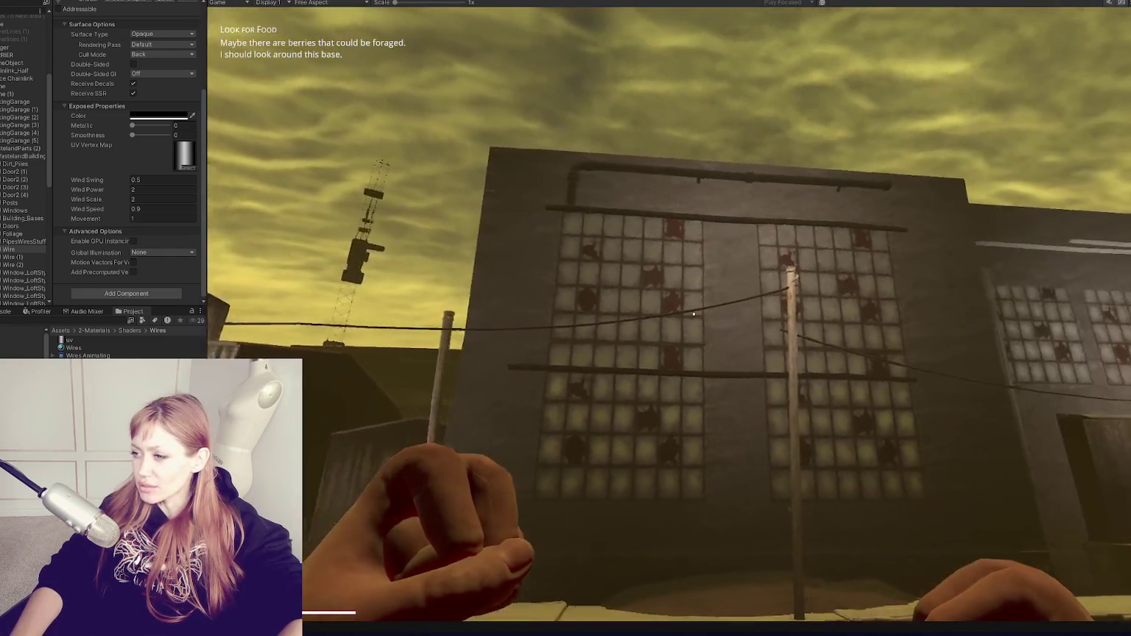
{"action": "mouse_move", "coordinate": [694, 314]}
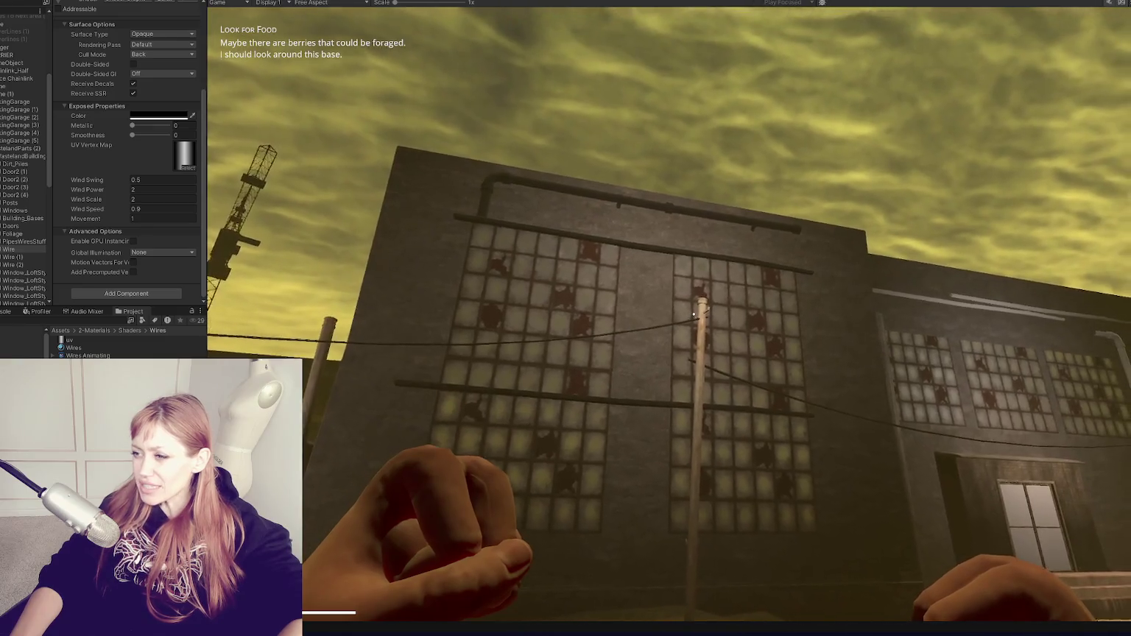
{"action": "key", "text": "Escape"}
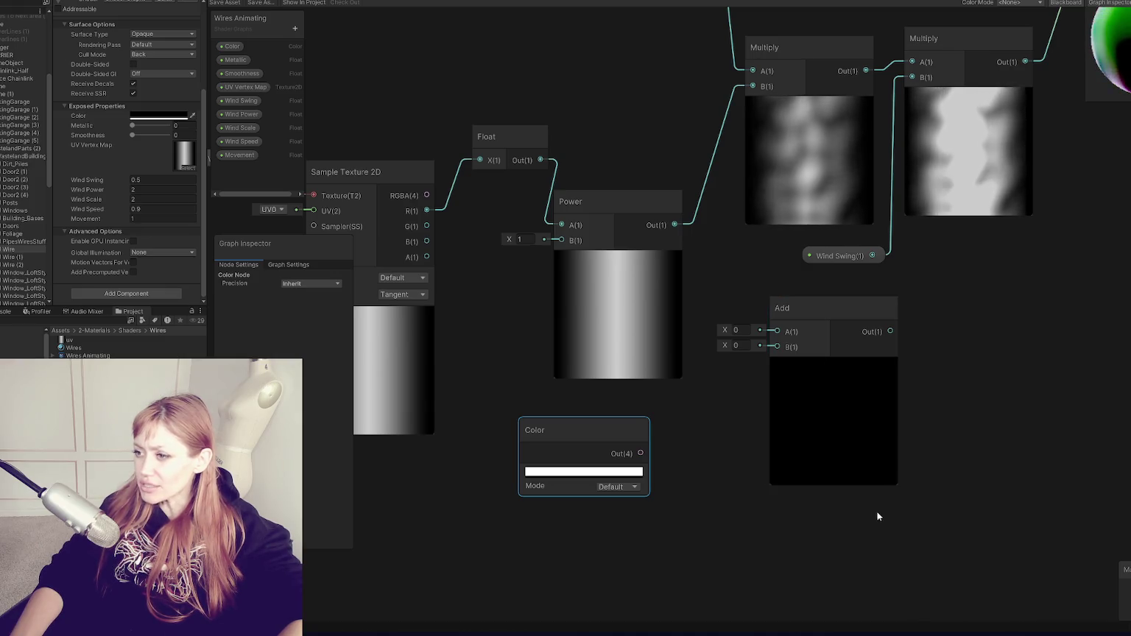
Pan the graph and drag the Power node's B exponent down to -5.19
{"action": "mouse_move", "coordinate": [526, 359]}
{"action": "left_mouse_down"}
{"action": "mouse_move", "coordinate": [641, 316]}
{"action": "mouse_move", "coordinate": [758, 337]}
{"action": "mouse_move", "coordinate": [609, 371]}
{"action": "left_mouse_up"}
{"action": "mouse_move", "coordinate": [608, 283]}
{"action": "left_mouse_down"}
{"action": "mouse_move", "coordinate": [647, 281]}
{"action": "mouse_move", "coordinate": [512, 282]}
{"action": "mouse_move", "coordinate": [596, 282]}
{"action": "left_mouse_up"}
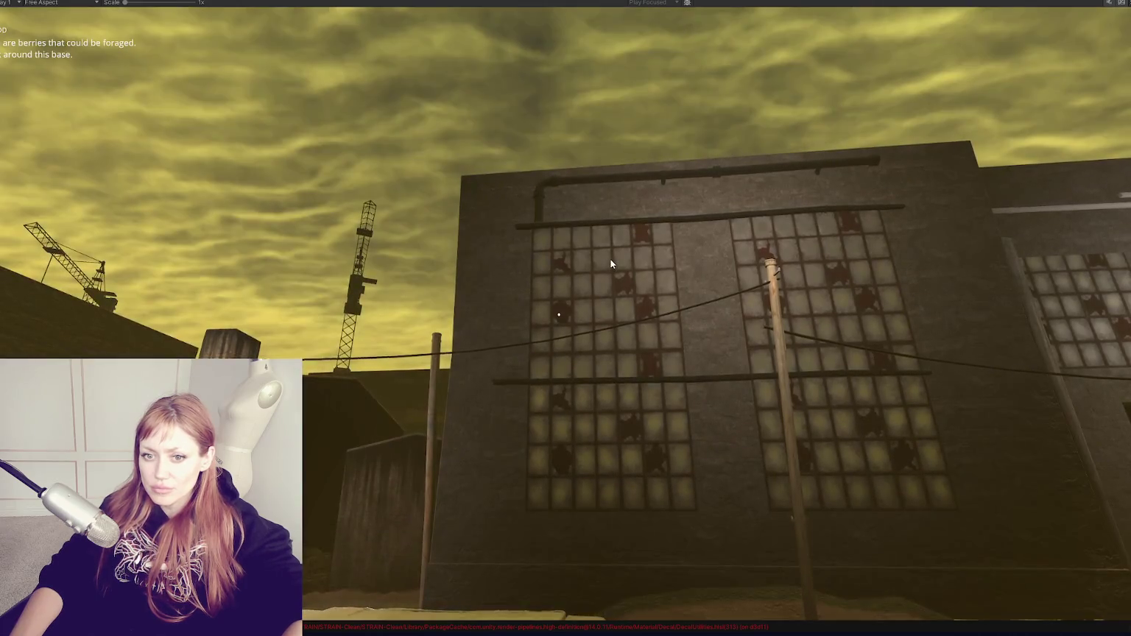
Resume play and walk the player back from the factory wall toward the wires
{"action": "left_click", "coordinate": [611, 259]}
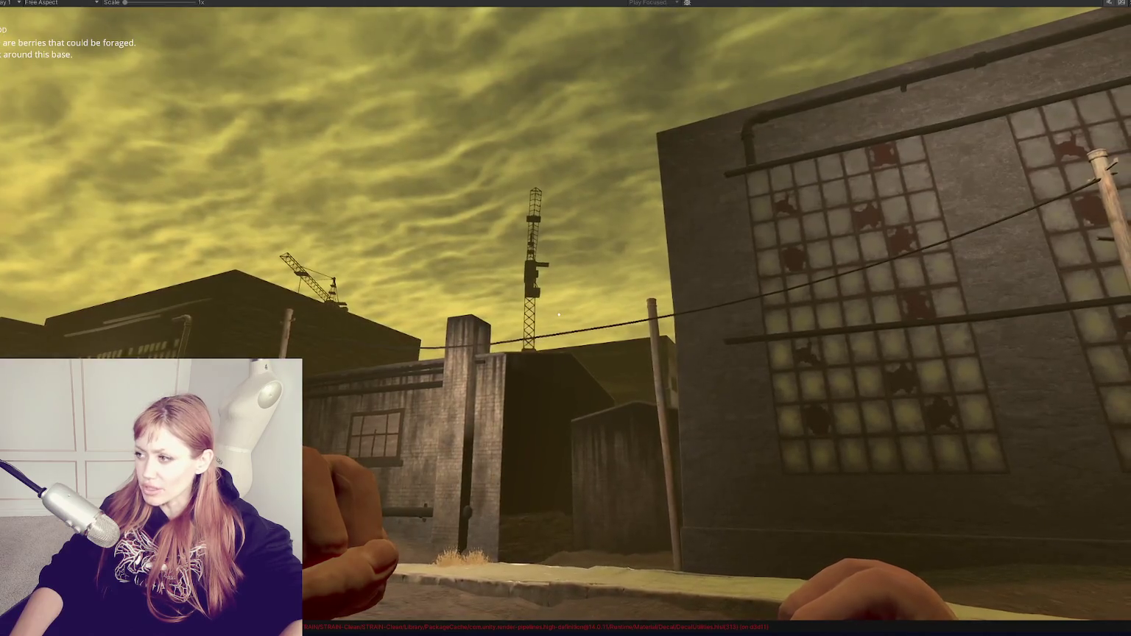
{"action": "key", "text": "s"}
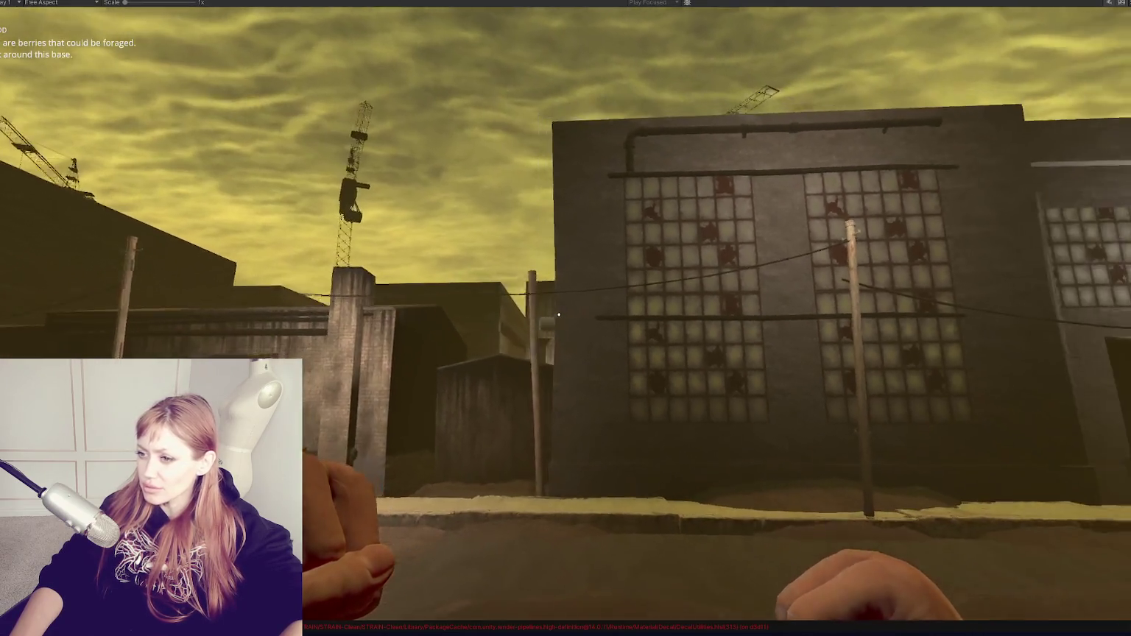
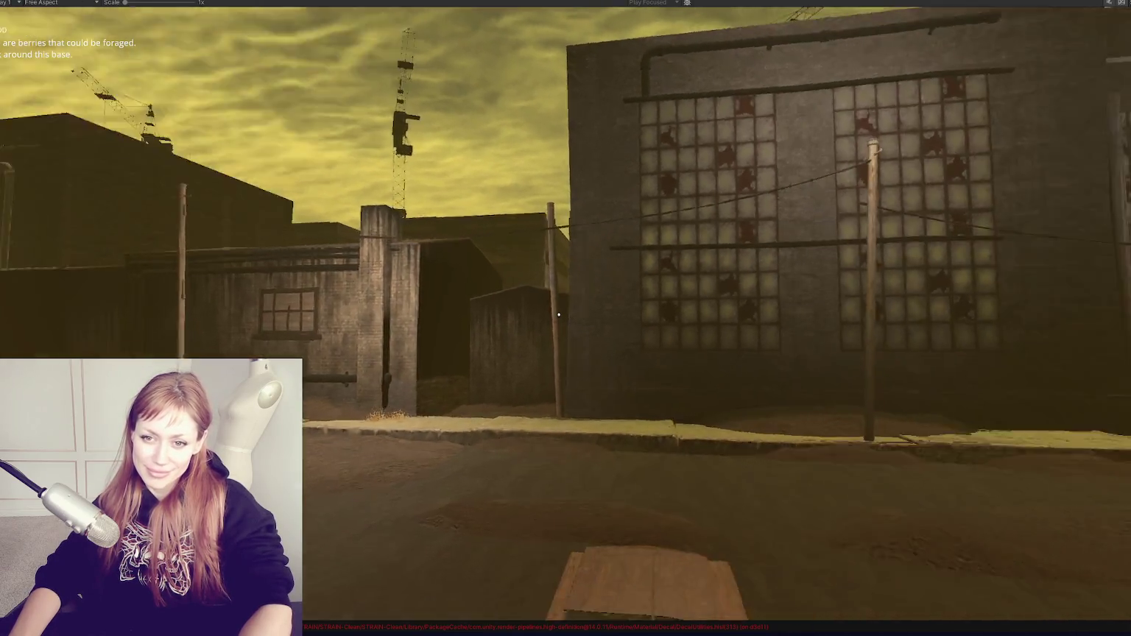
Walk the player past the dark sack and rubble pile toward the warehouse door, then strafe left
{"action": "key", "text": "w"}
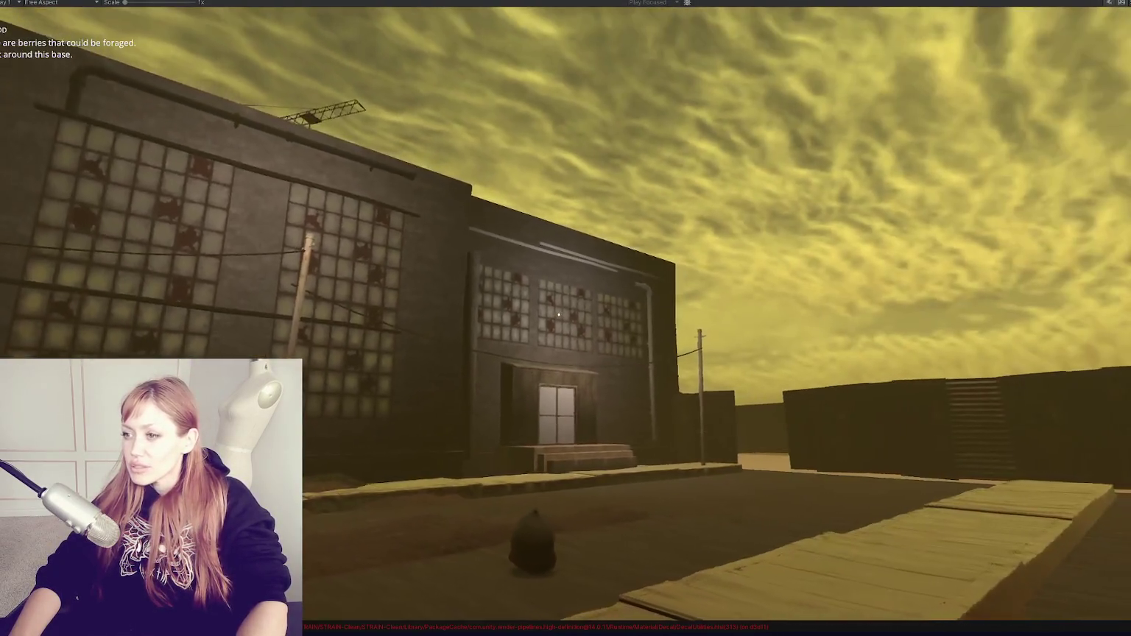
{"action": "key", "text": "w"}
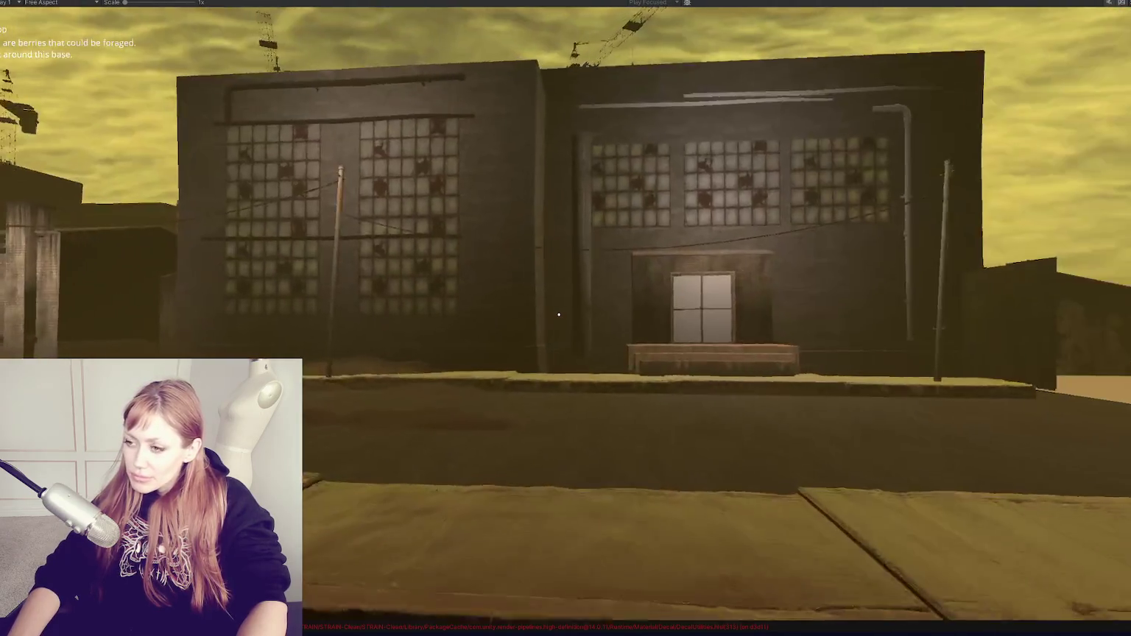
{"action": "key", "text": "w"}
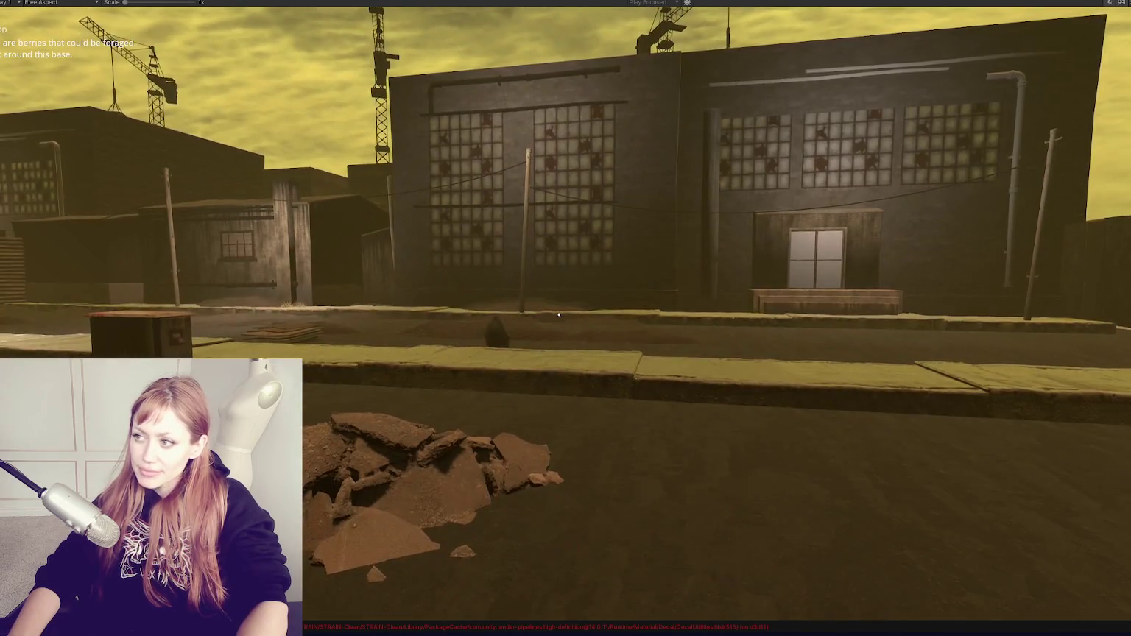
{"action": "key", "text": "a"}
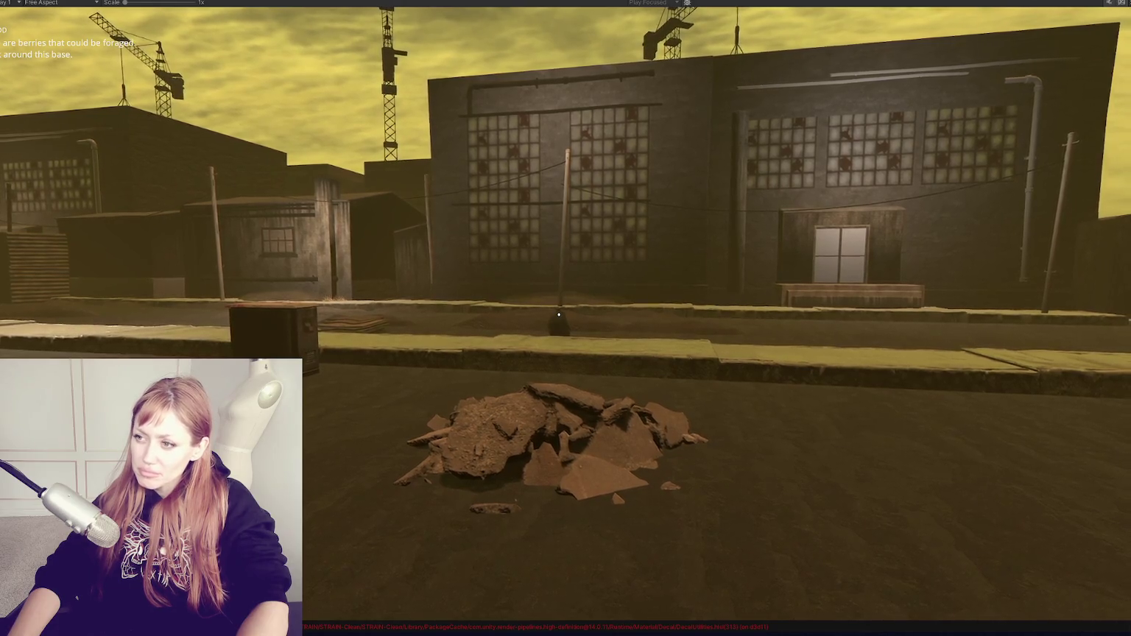
Walk toward the warehouse, then back up and strafe left until the electrical box is ahead
{"action": "key", "text": "w"}
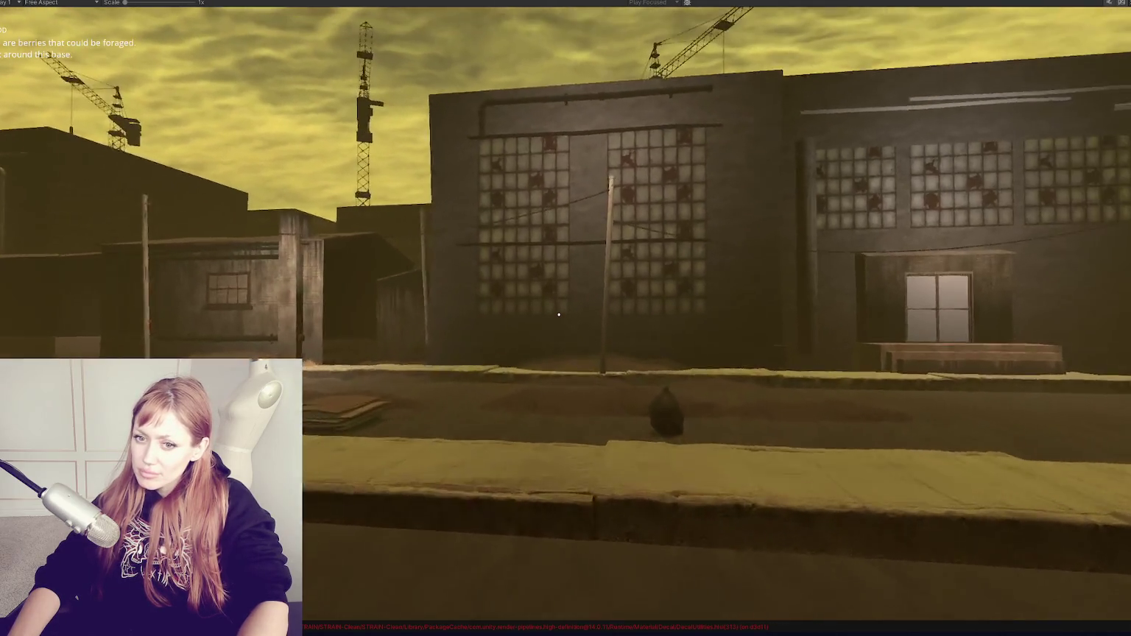
{"action": "key", "text": "w"}
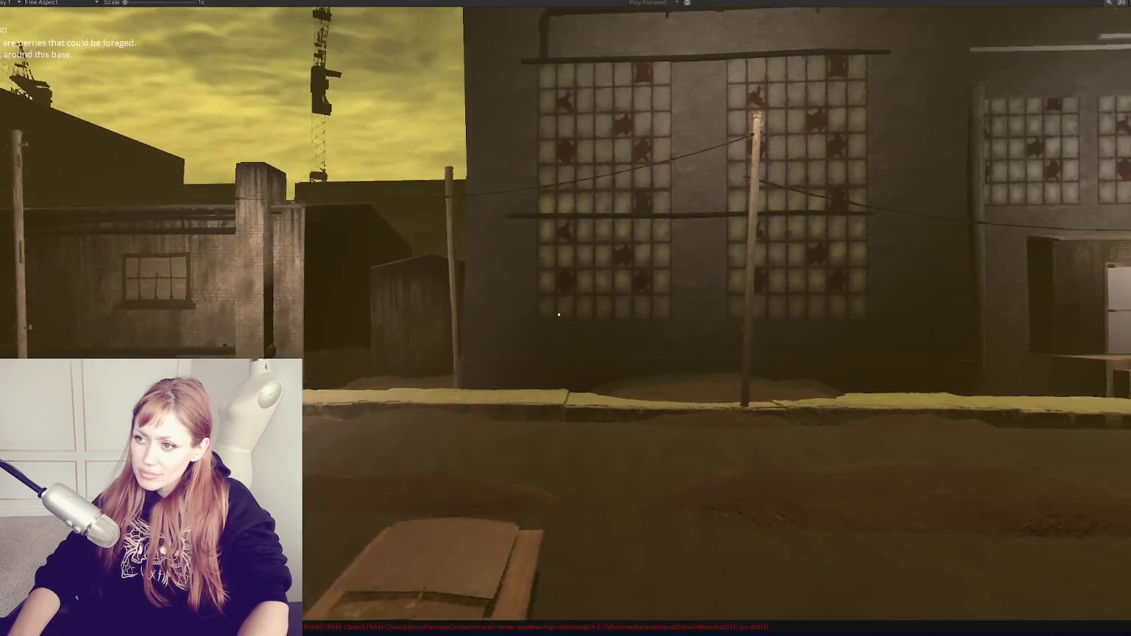
{"action": "key", "text": "s"}
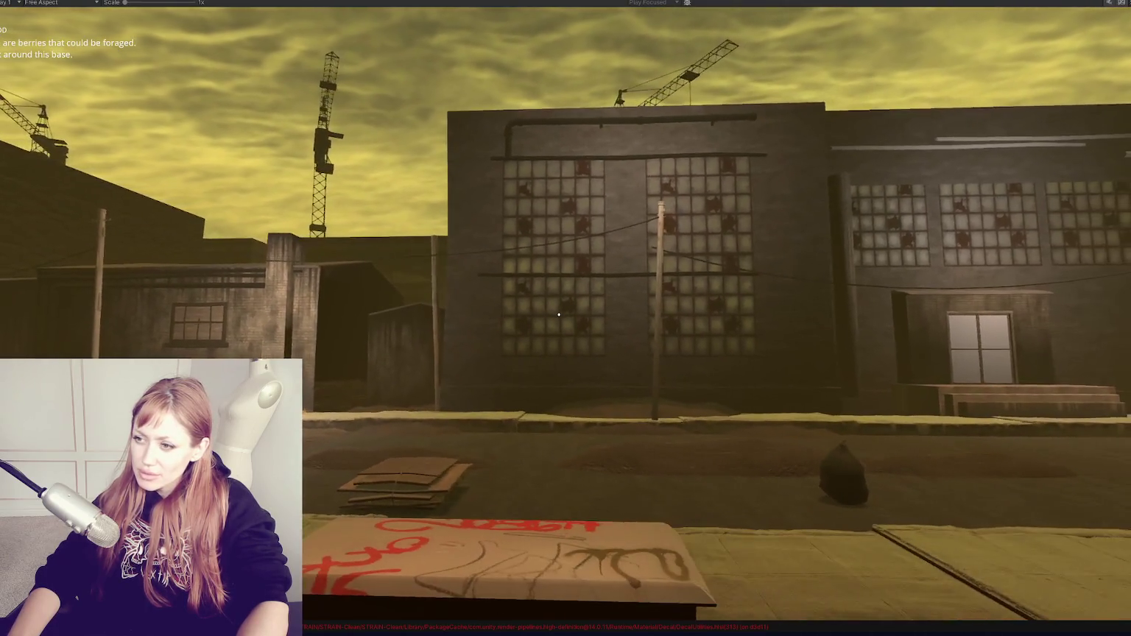
{"action": "key", "text": "w"}
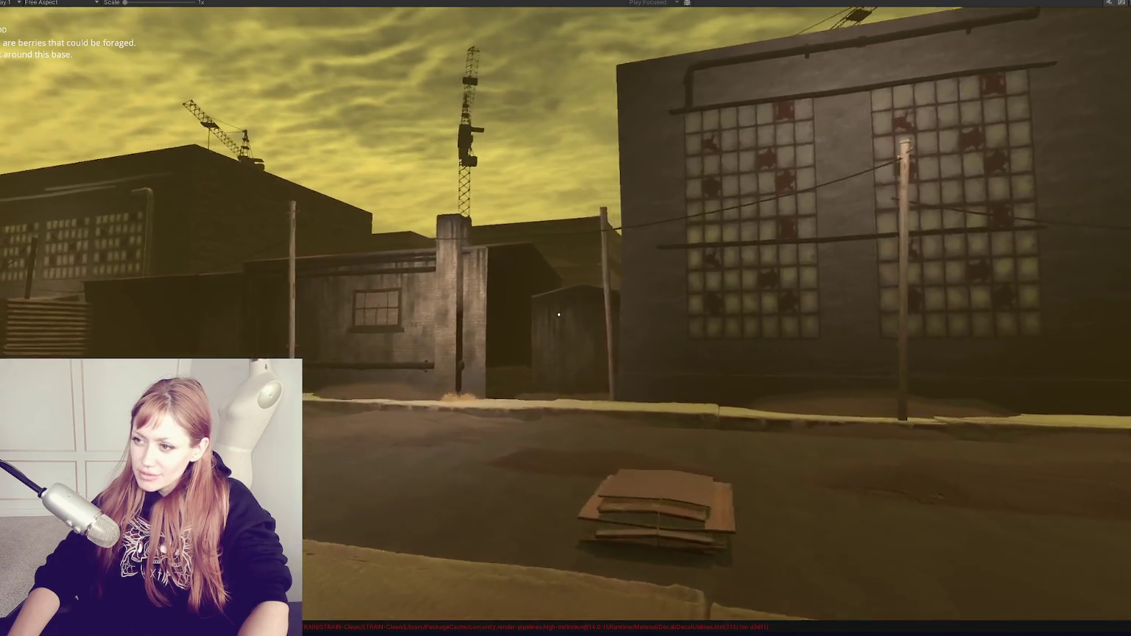
{"action": "key", "text": "s"}
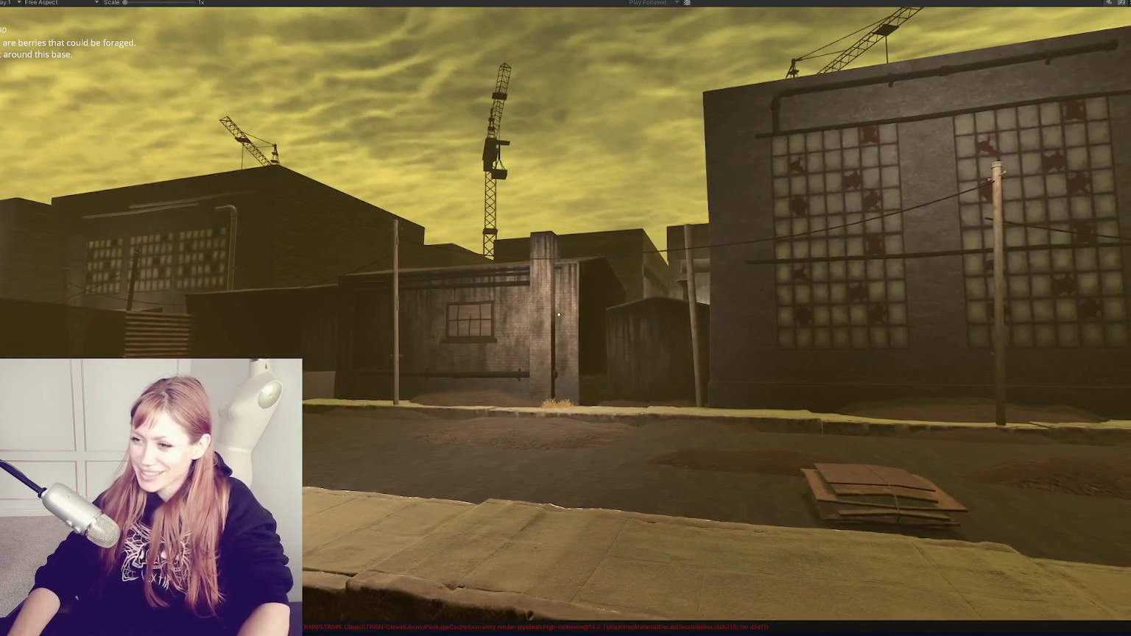
{"action": "key", "text": "s"}
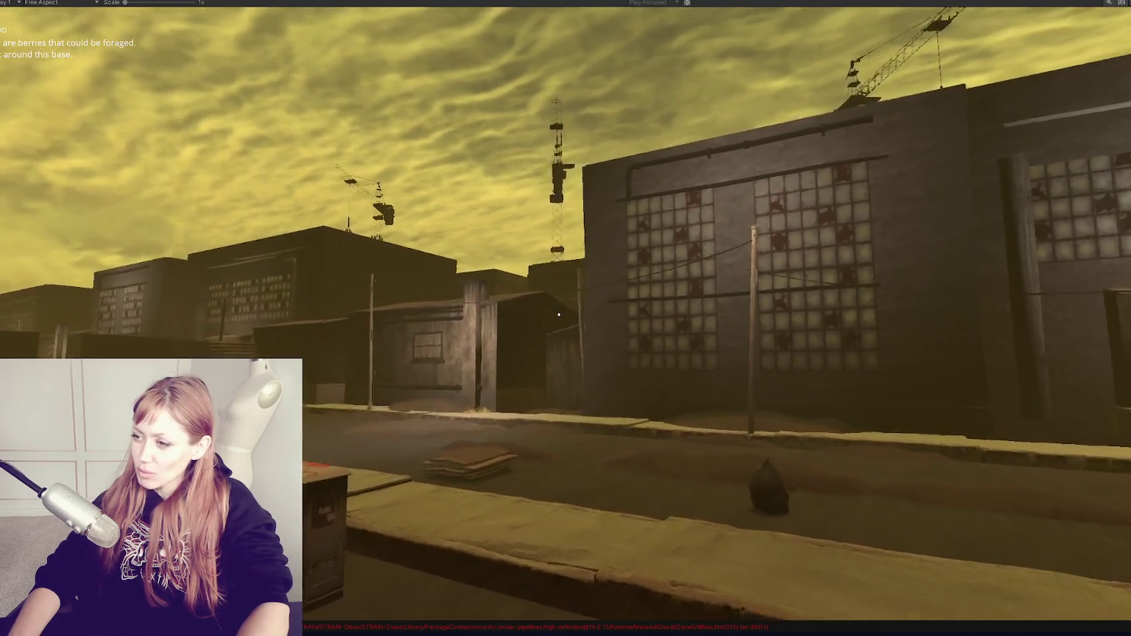
{"action": "key", "text": "a"}
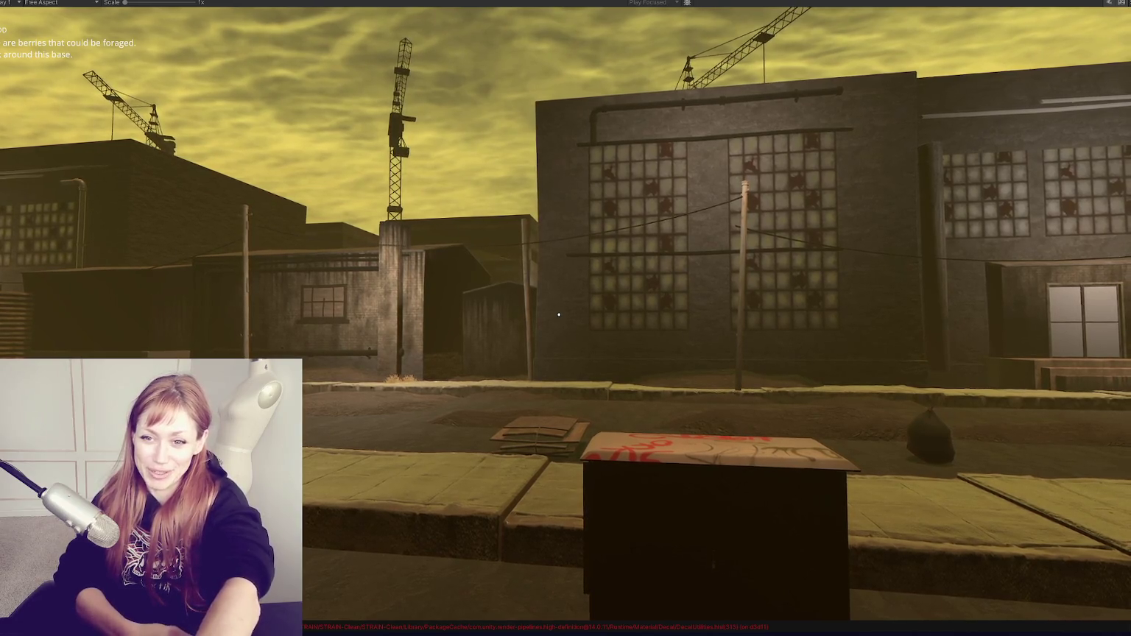
Back the player off the crate and factory wall into the street, then pause on the task list
{"action": "key", "text": "s"}
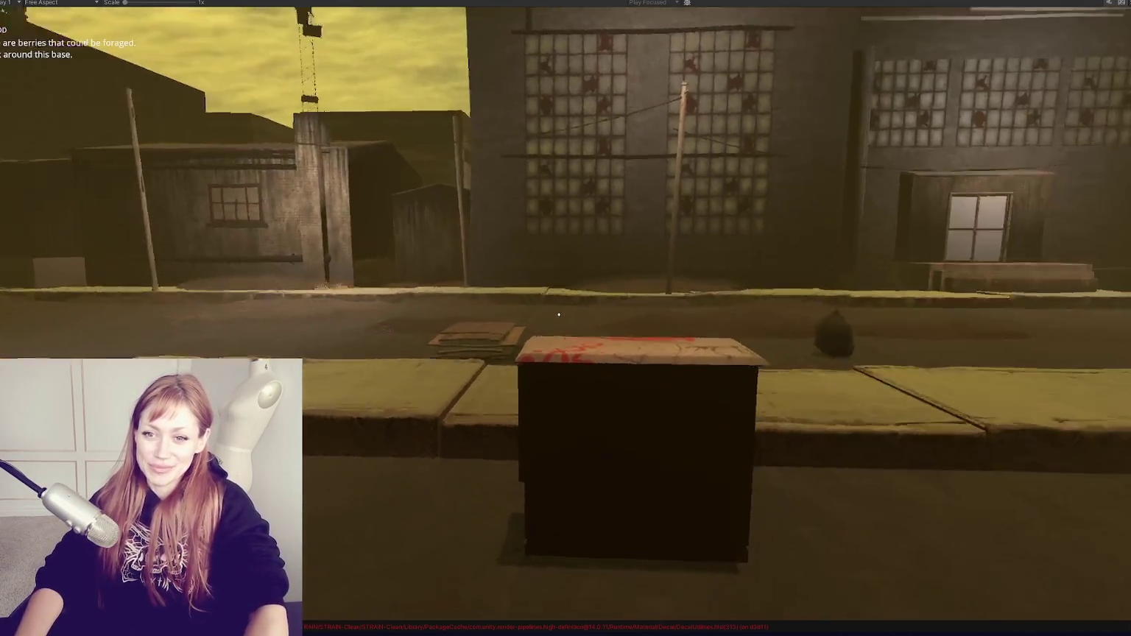
{"action": "key", "text": "a"}
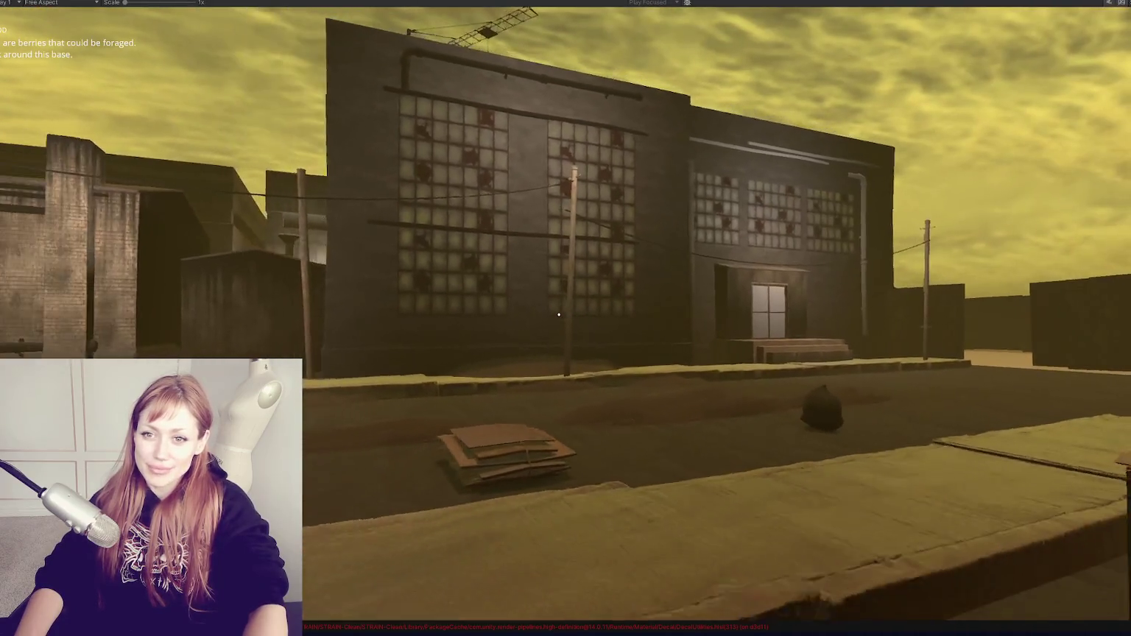
{"action": "key", "text": "s"}
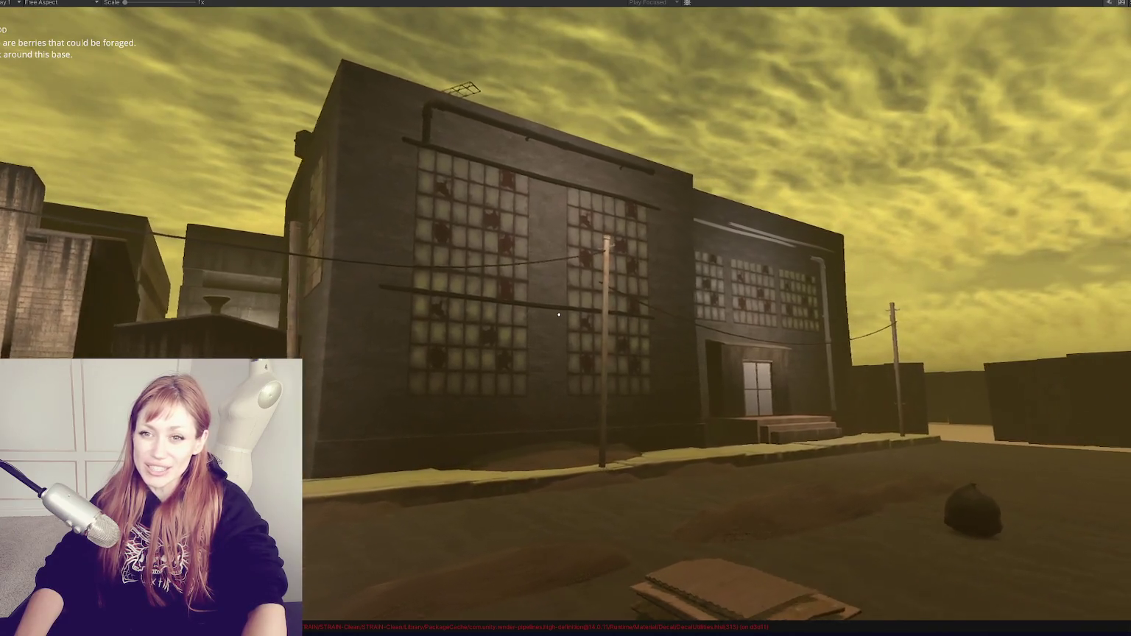
{"action": "key", "text": "w"}
{"action": "key", "text": "s"}
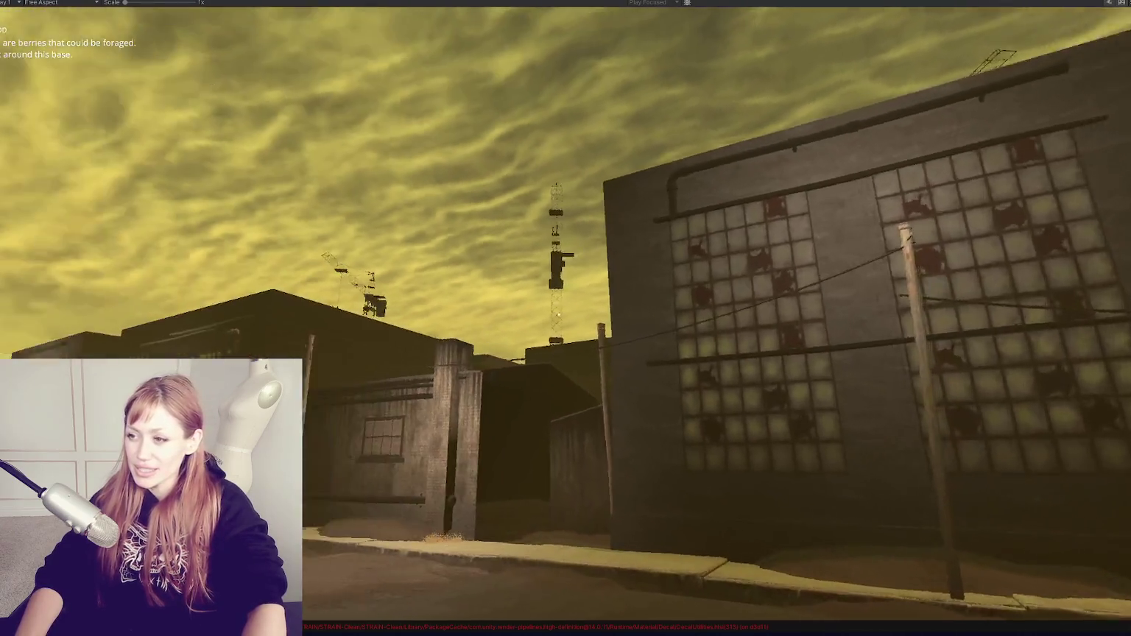
{"action": "key", "text": "w"}
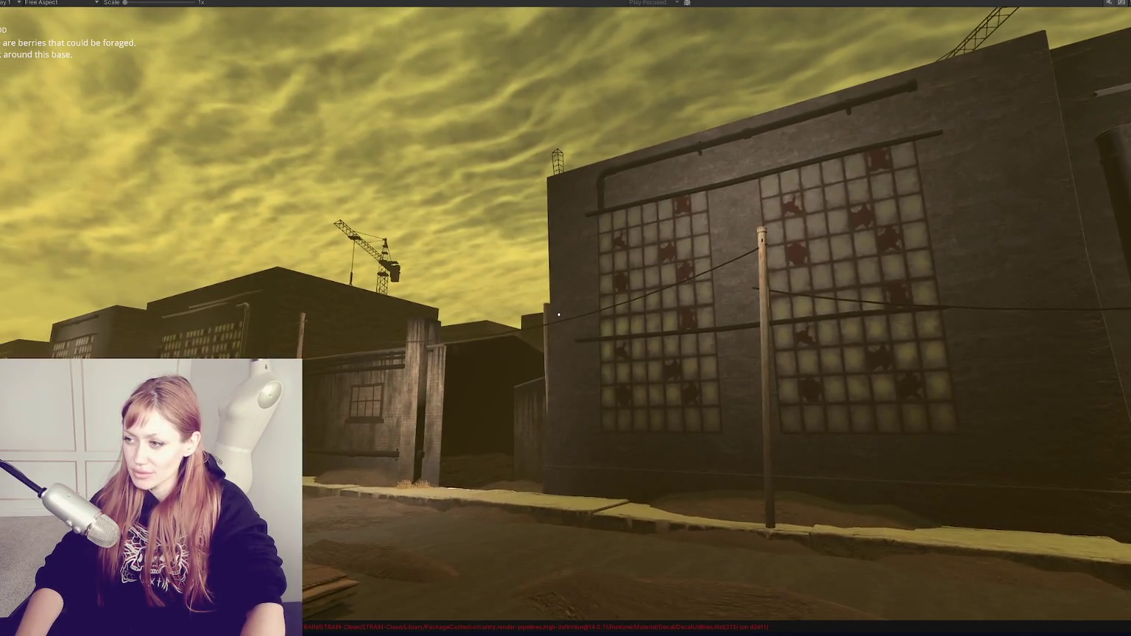
{"action": "key", "text": "s"}
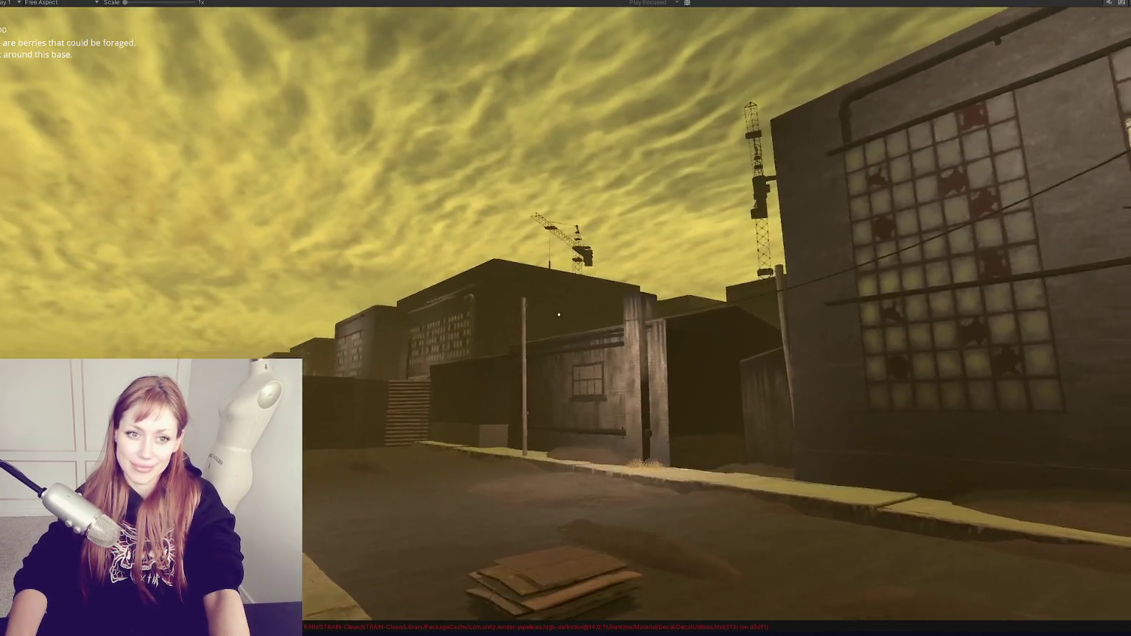
{"action": "key", "text": "Escape"}
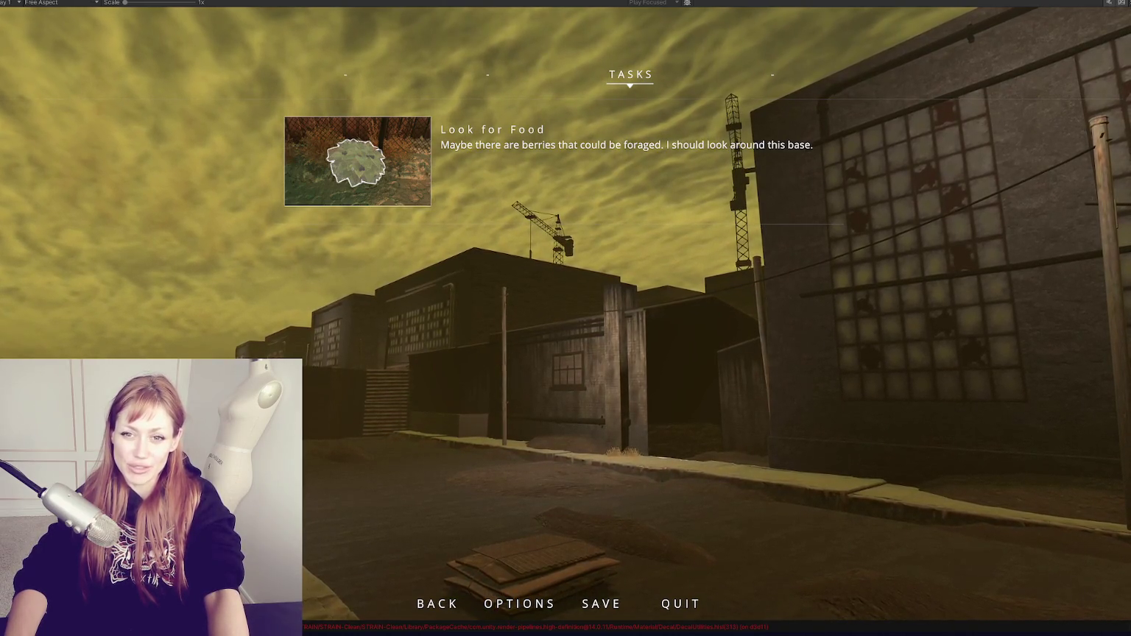
{"action": "key", "text": "Escape"}
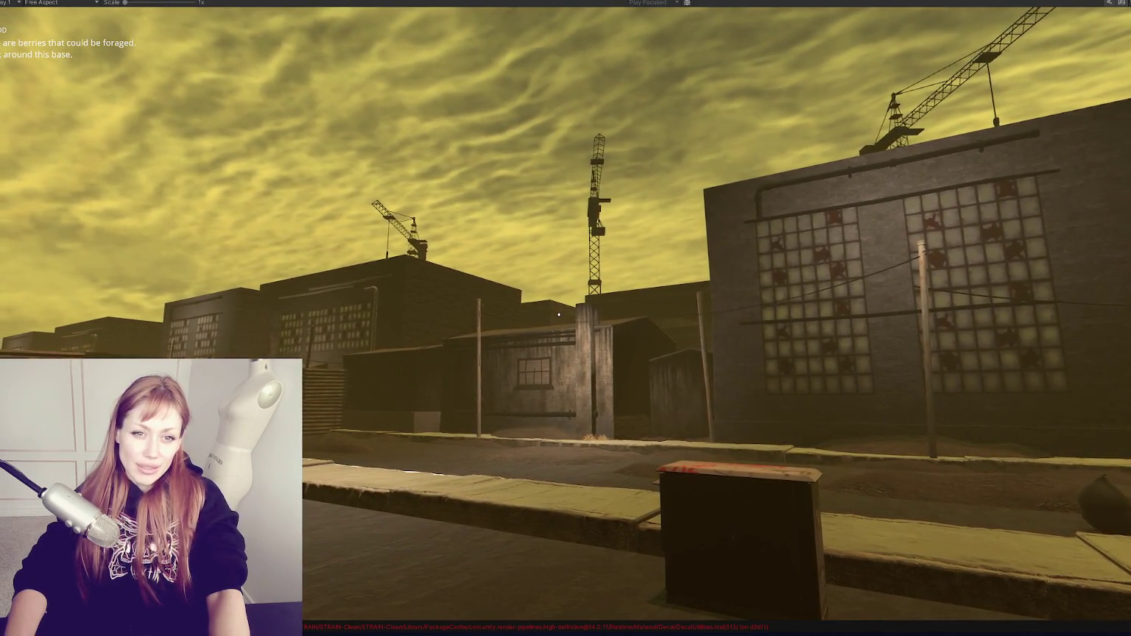
Pause the game with Escape so the Look for Food task shows
{"action": "key", "text": "Escape"}
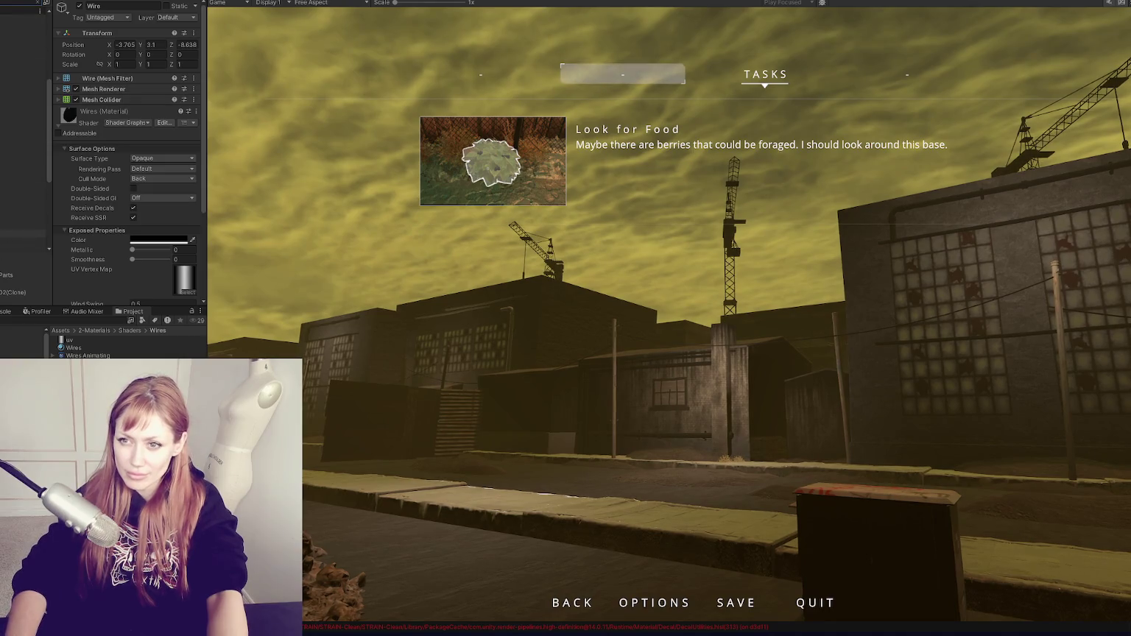
Multi-select the Wire objects in the Hierarchy and scroll the Inspector to the Blackbody material's surface and emission inputs
{"action": "left_click", "coordinate": [1, 69]}
{"action": "left_click", "coordinate": [3, 199], "text": "shift"}
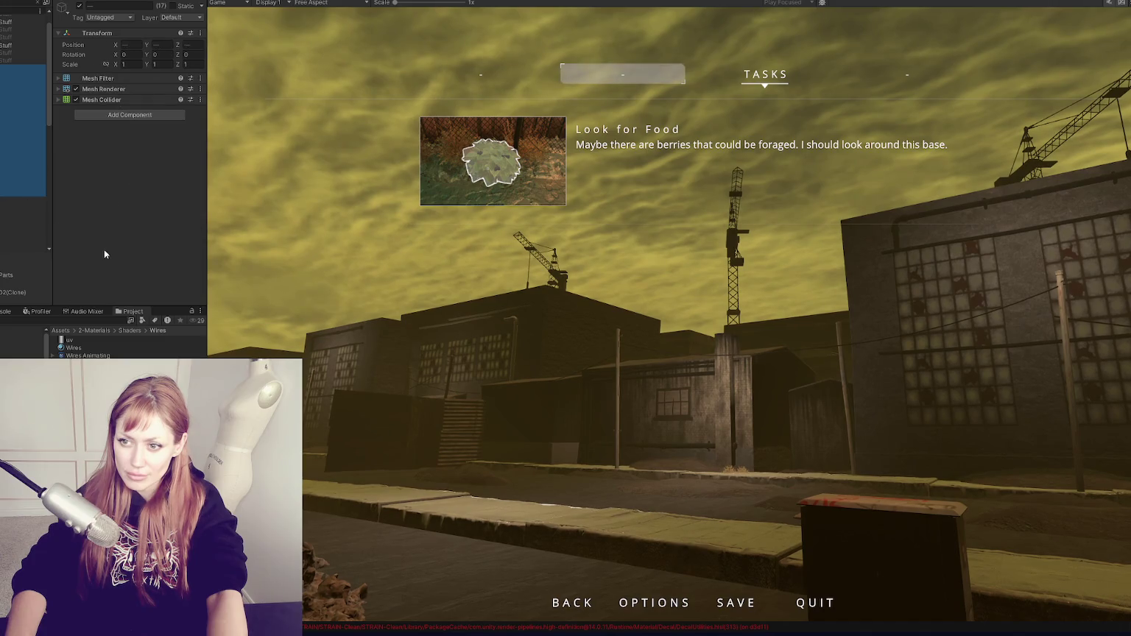
{"action": "left_click", "coordinate": [10, 193]}
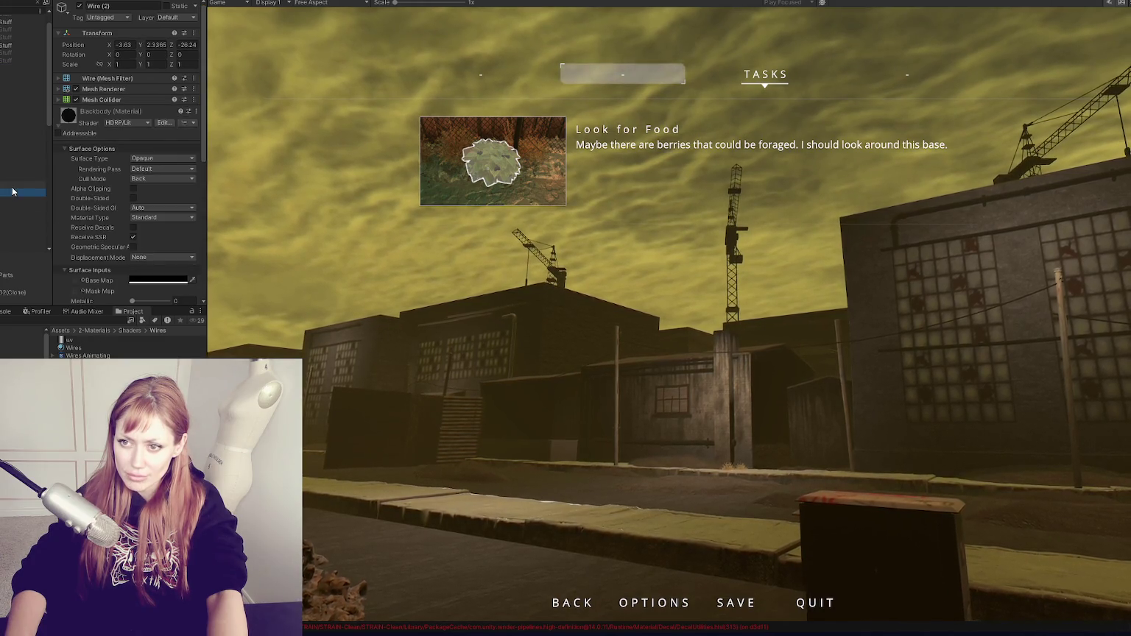
{"action": "left_click", "coordinate": [9, 173], "text": "ctrl"}
{"action": "left_click", "coordinate": [9, 160], "text": "shift"}
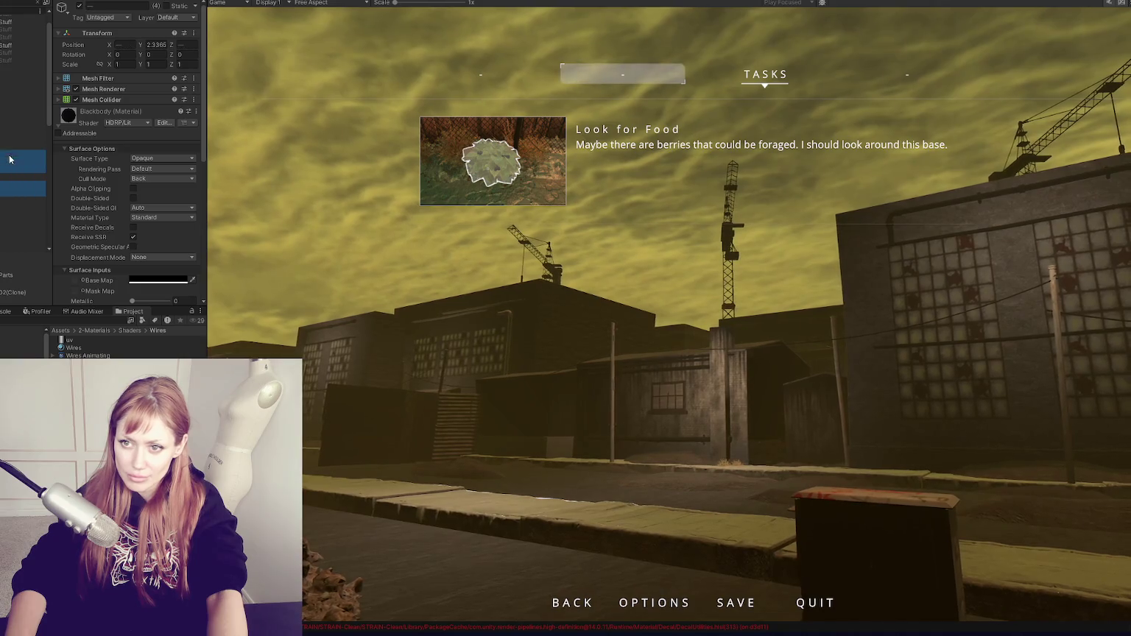
{"action": "left_click", "coordinate": [1, 90], "text": "ctrl"}
{"action": "left_click", "coordinate": [1, 68], "text": "shift"}
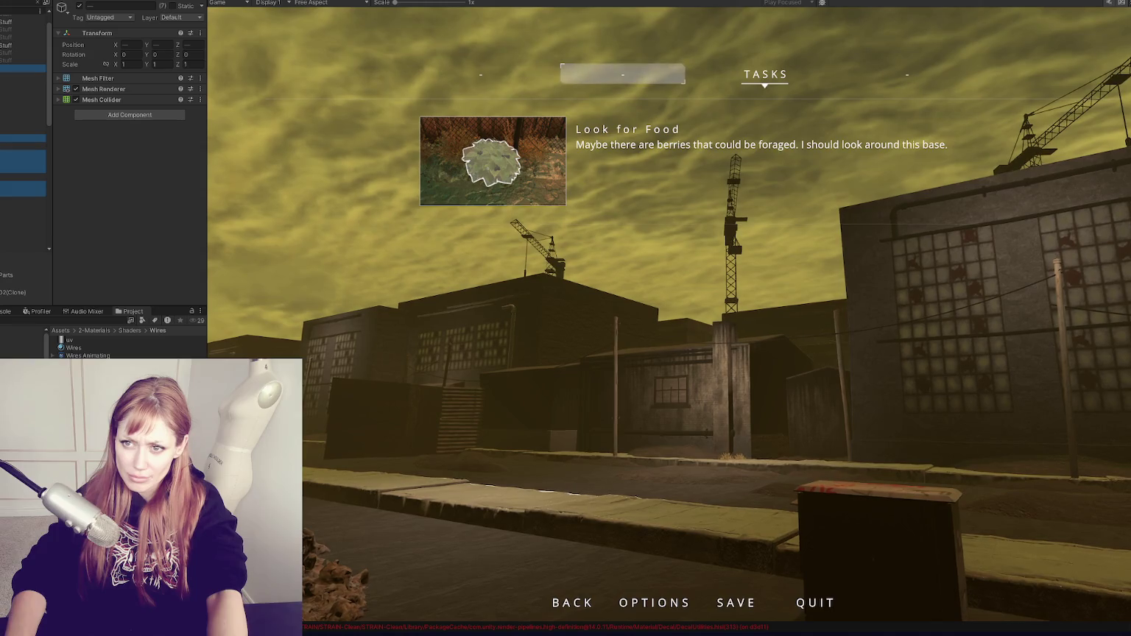
{"action": "left_click", "coordinate": [22, 69], "text": "ctrl"}
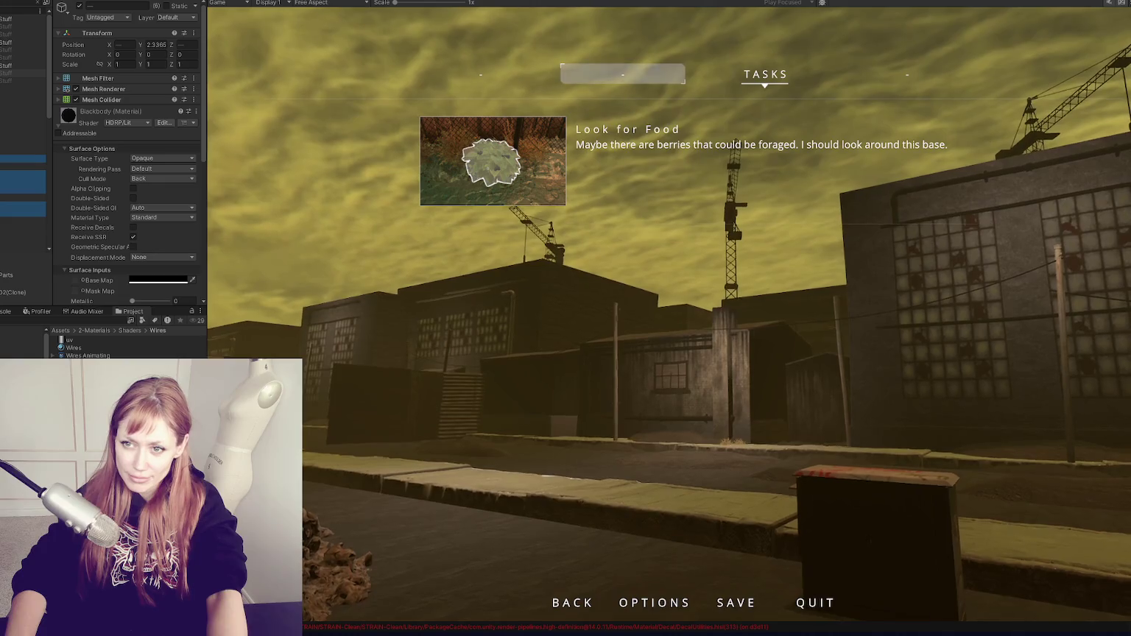
{"action": "scroll", "coordinate": [121, 258], "scroll_direction": "down", "scroll_amount": 10}
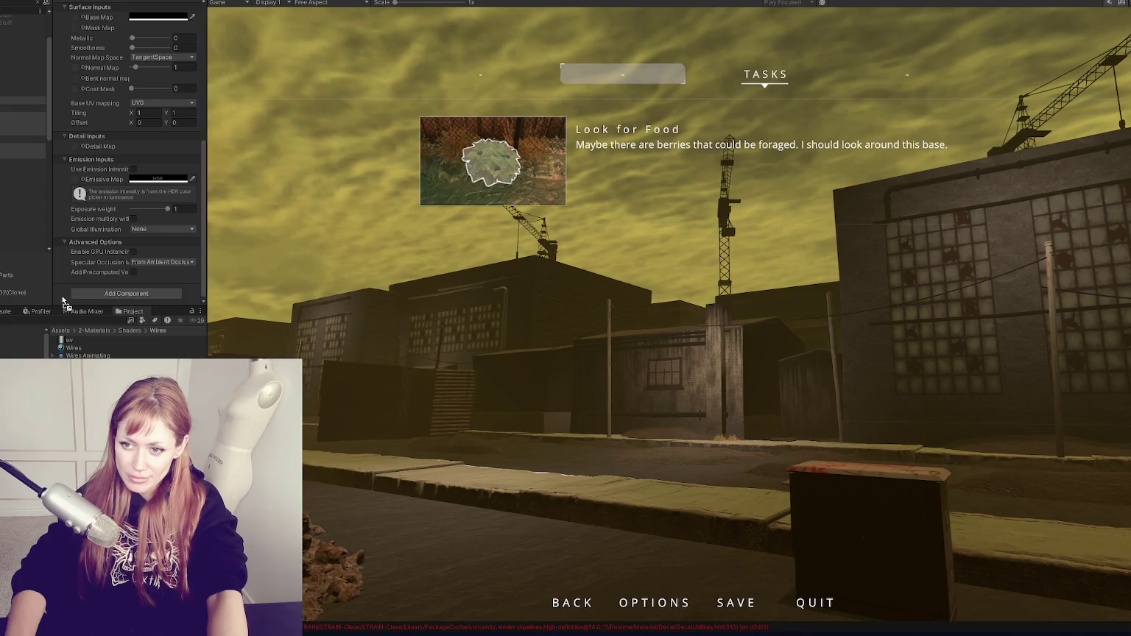
{"action": "left_click", "coordinate": [74, 348]}
Unpause the game and walk the player forward into the fenced yard, then back from the factory block
{"action": "left_click", "coordinate": [516, 431]}
{"action": "key", "text": "Escape"}
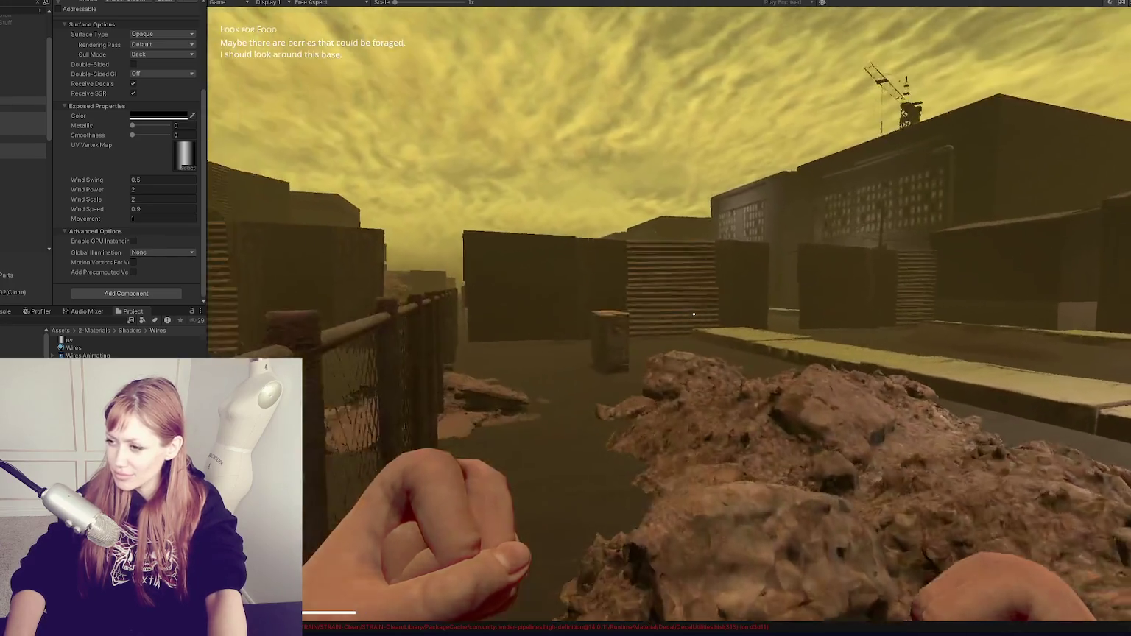
{"action": "key", "text": "w"}
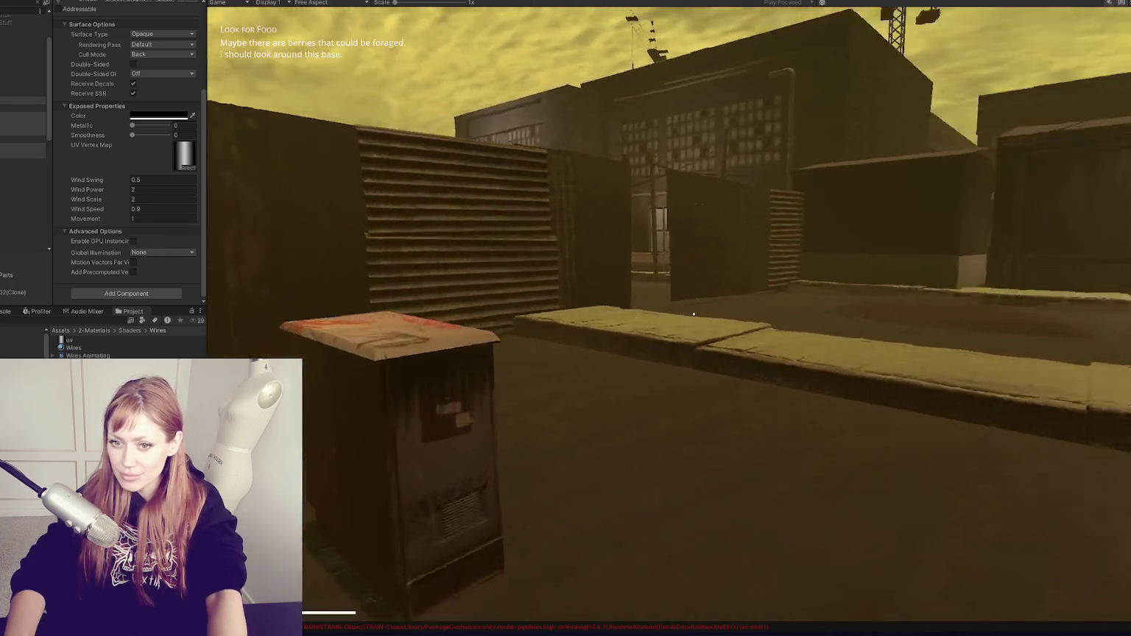
{"action": "key", "text": "s"}
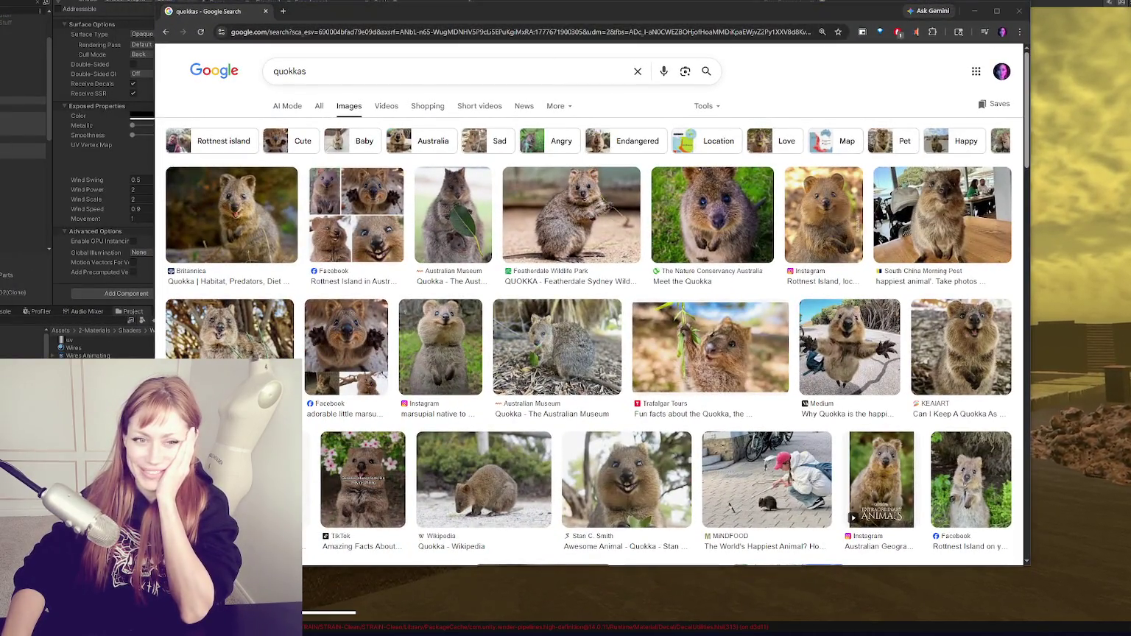
Maximize Chrome and preview quokka photos from Featherdale, Britannica, Instagram, KEAIART, National Geographic Kids, SCMP and Medium
{"action": "left_click", "coordinate": [998, 12]}
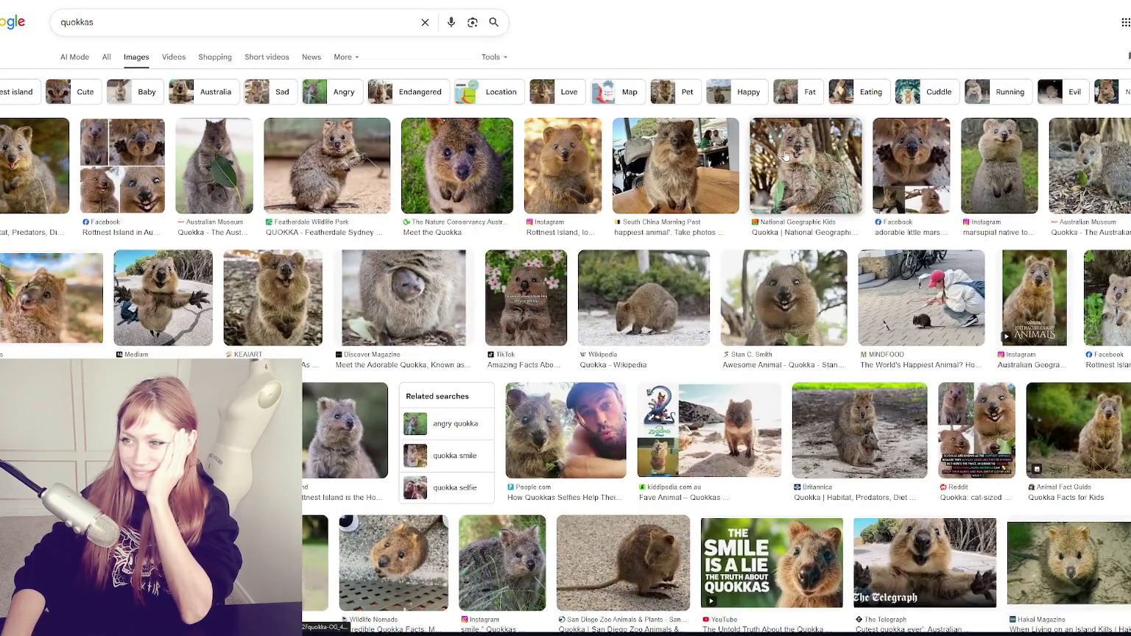
{"action": "left_click", "coordinate": [343, 171]}
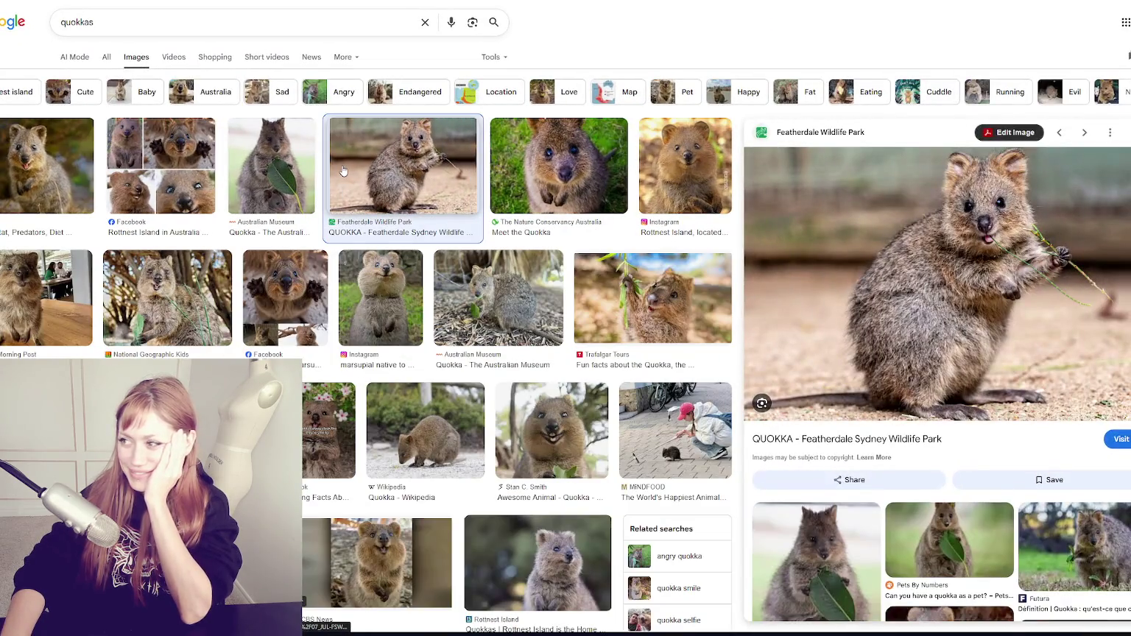
{"action": "left_click", "coordinate": [51, 177]}
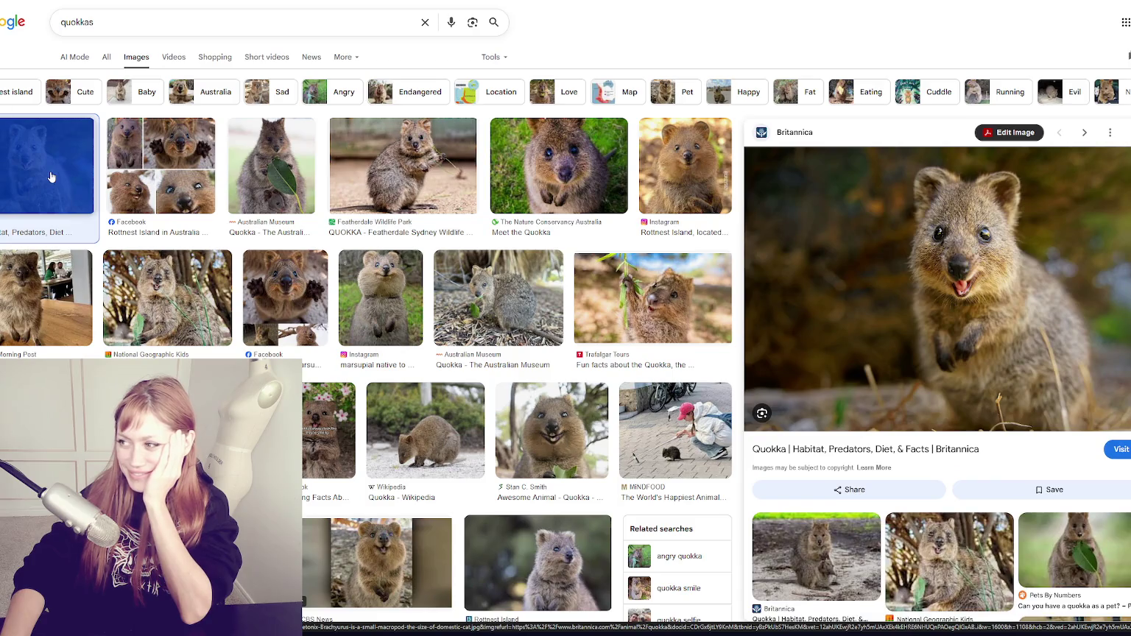
{"action": "left_click", "coordinate": [381, 263]}
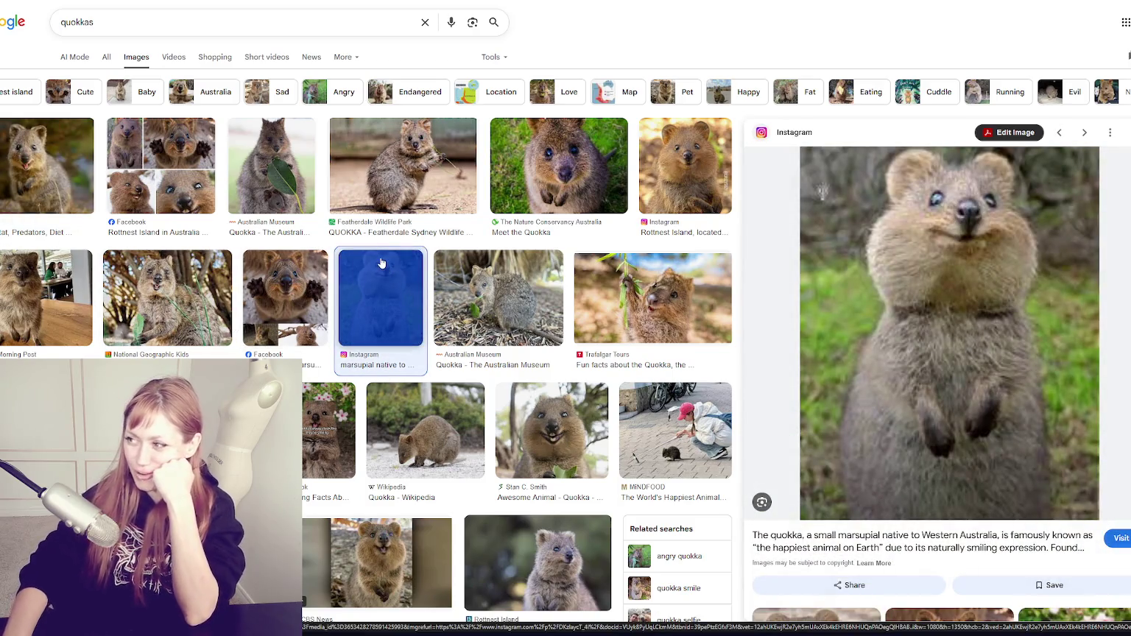
{"action": "left_click", "coordinate": [243, 431]}
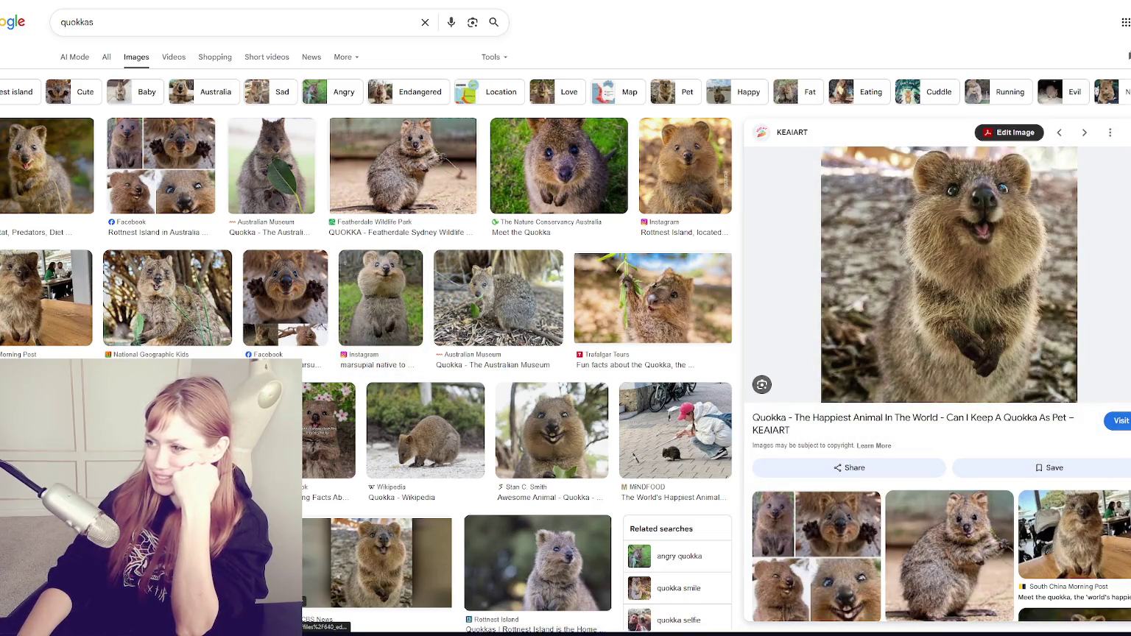
{"action": "left_click", "coordinate": [665, 165]}
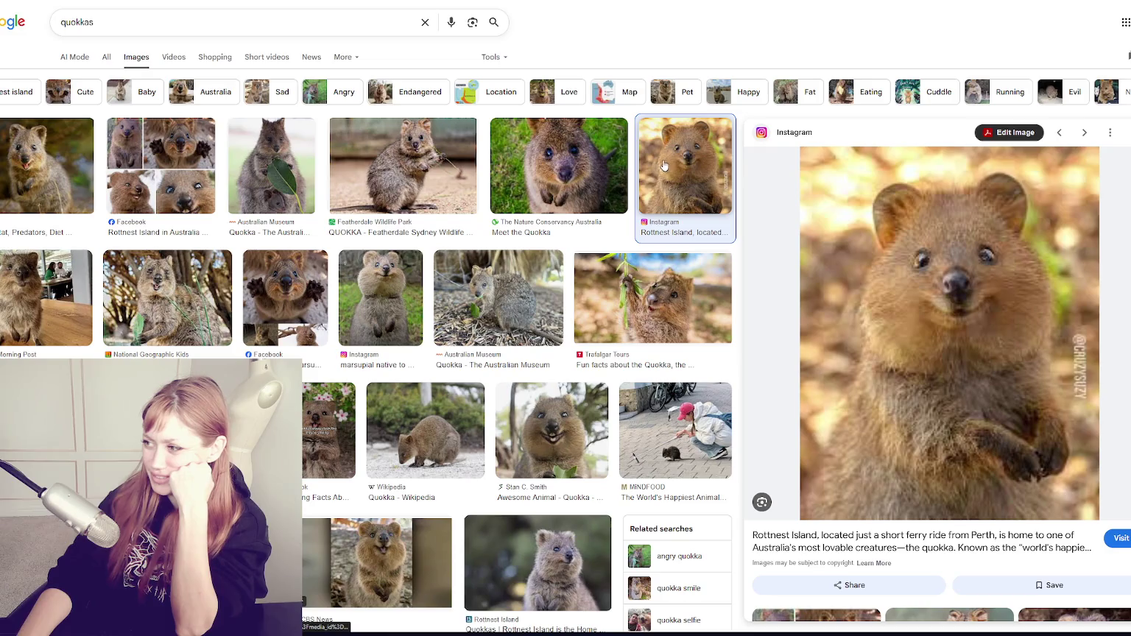
{"action": "left_click", "coordinate": [215, 331]}
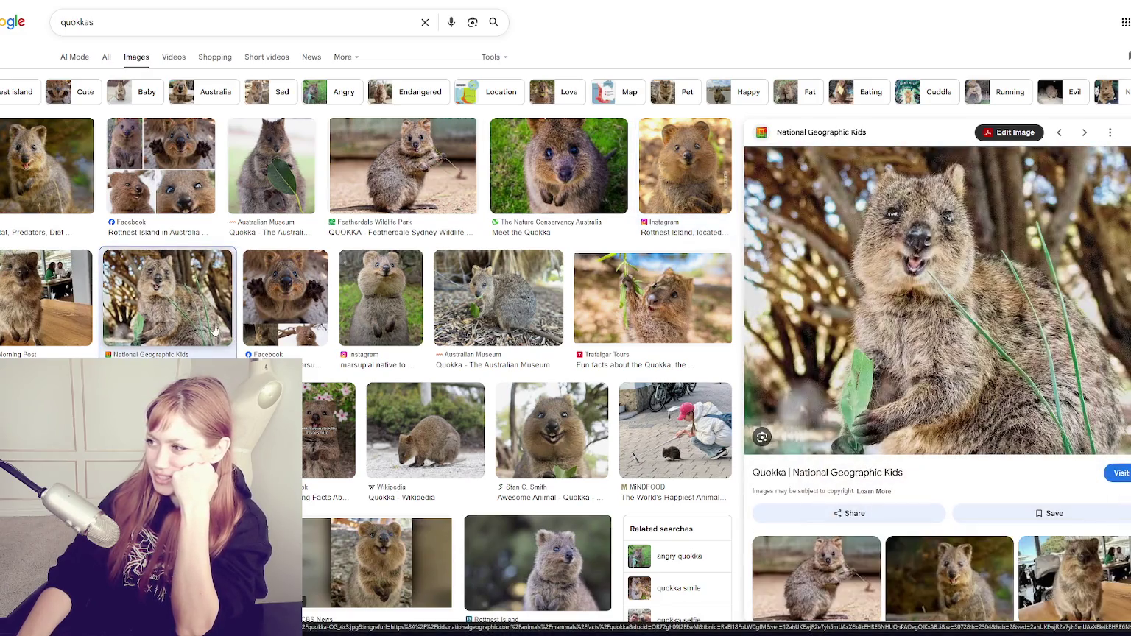
{"action": "left_click", "coordinate": [88, 311]}
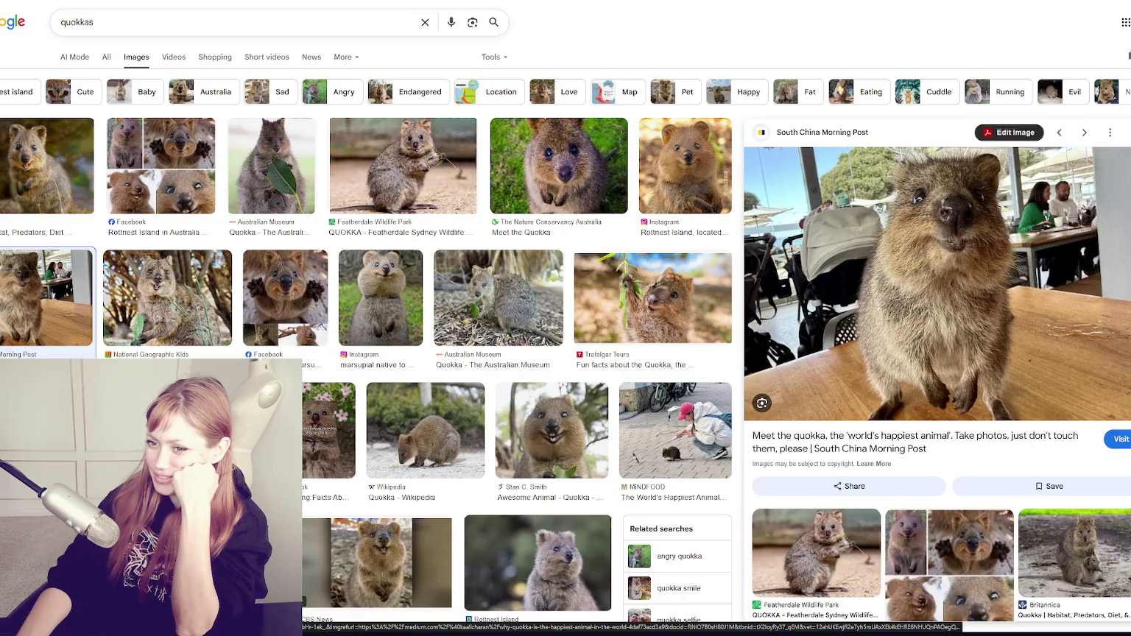
{"action": "left_click", "coordinate": [302, 334]}
Scroll down and preview the Rottnest Island, Walensky, pulse, ABC News and New York Times quokka photos
{"action": "scroll", "coordinate": [302, 333], "scroll_direction": "down", "scroll_amount": 2}
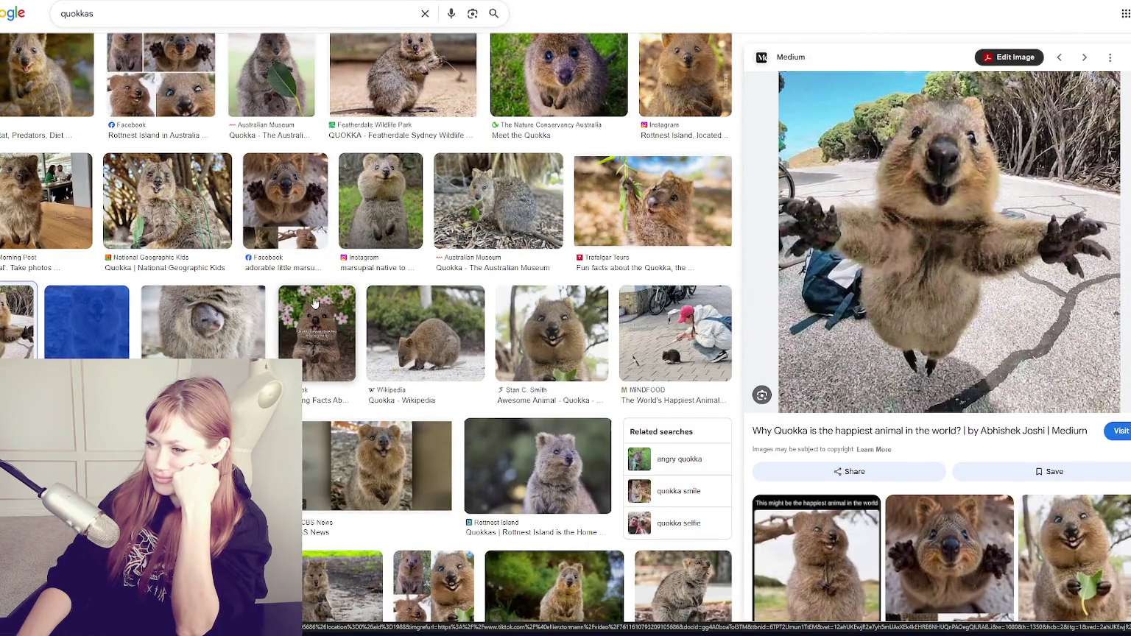
{"action": "scroll", "coordinate": [314, 303], "scroll_direction": "down", "scroll_amount": 2}
{"action": "left_click", "coordinate": [497, 312]}
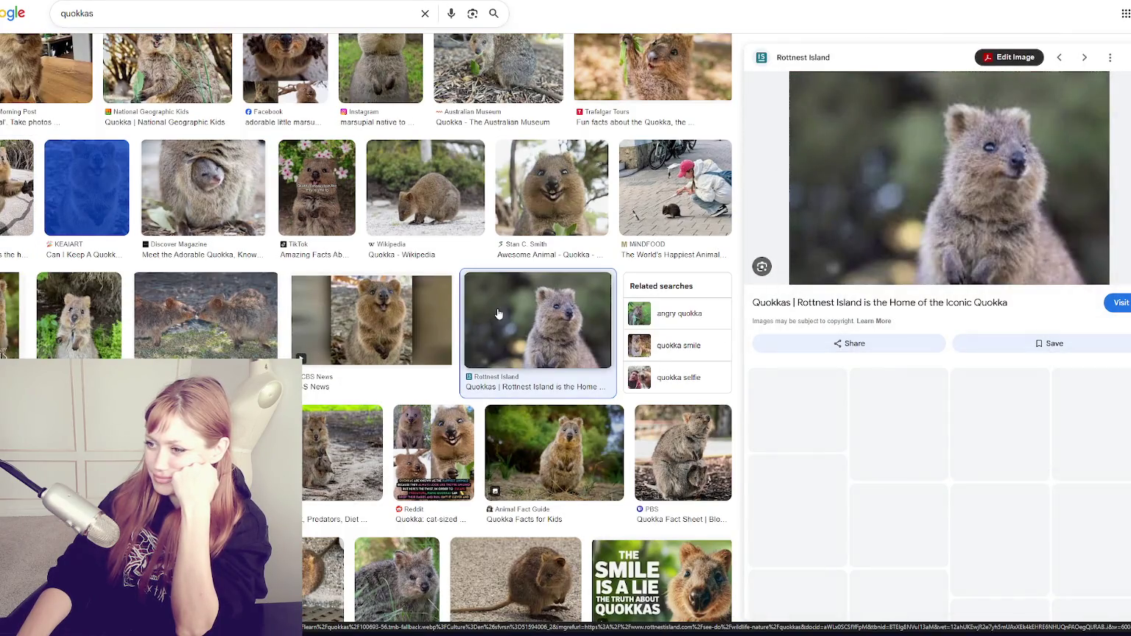
{"action": "scroll", "coordinate": [497, 313], "scroll_direction": "down", "scroll_amount": 2}
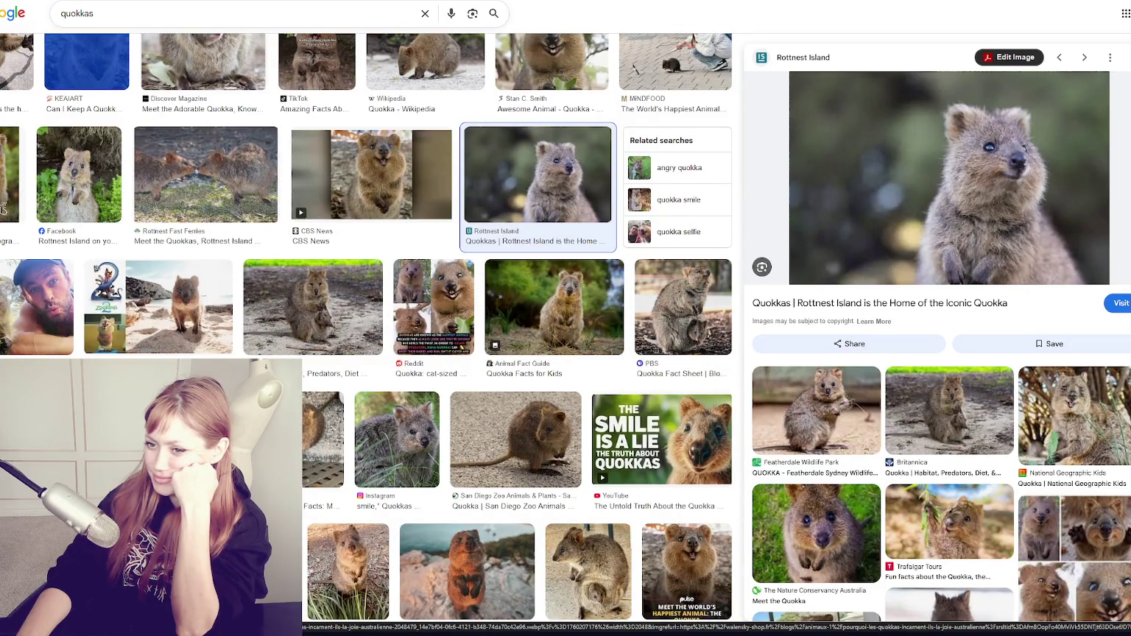
{"action": "left_click", "coordinate": [147, 441]}
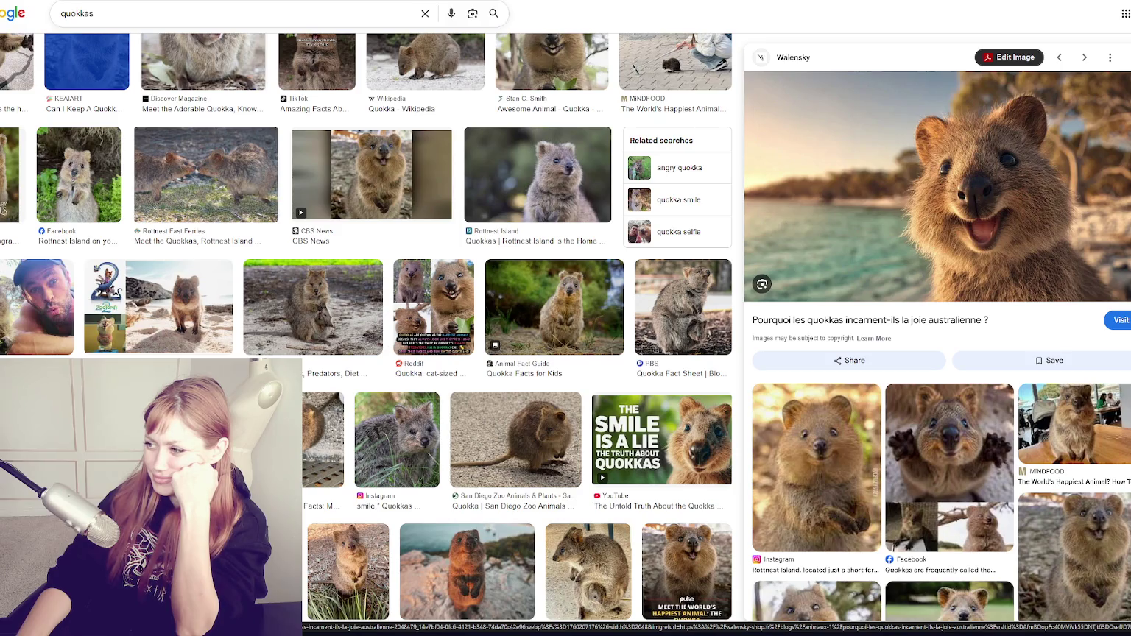
{"action": "scroll", "coordinate": [147, 442], "scroll_direction": "down", "scroll_amount": 1}
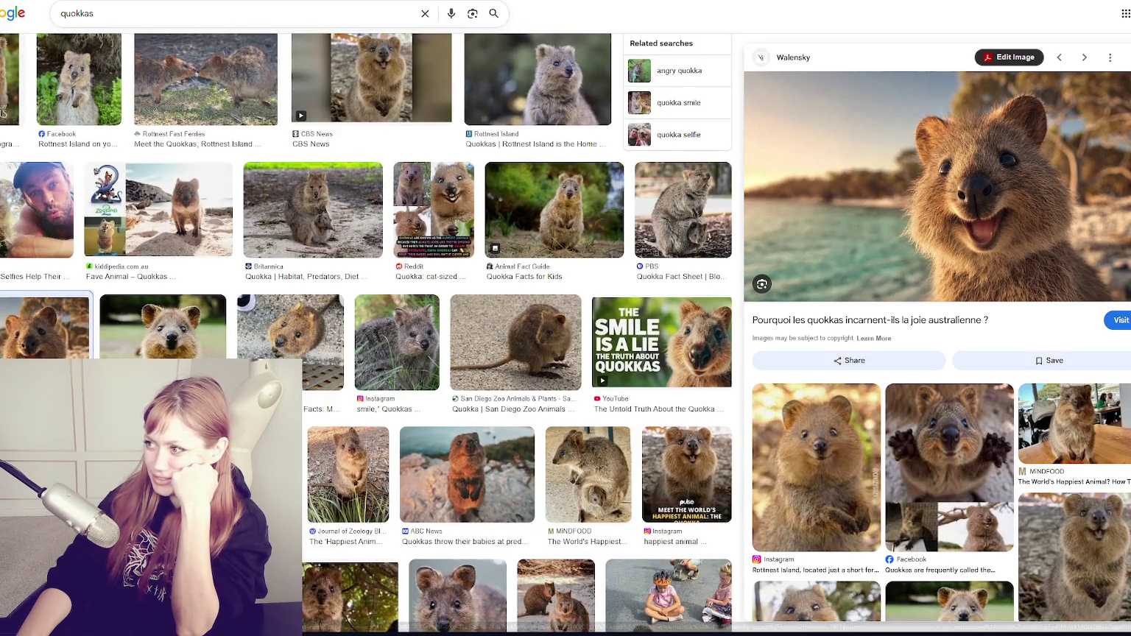
{"action": "left_click", "coordinate": [685, 472]}
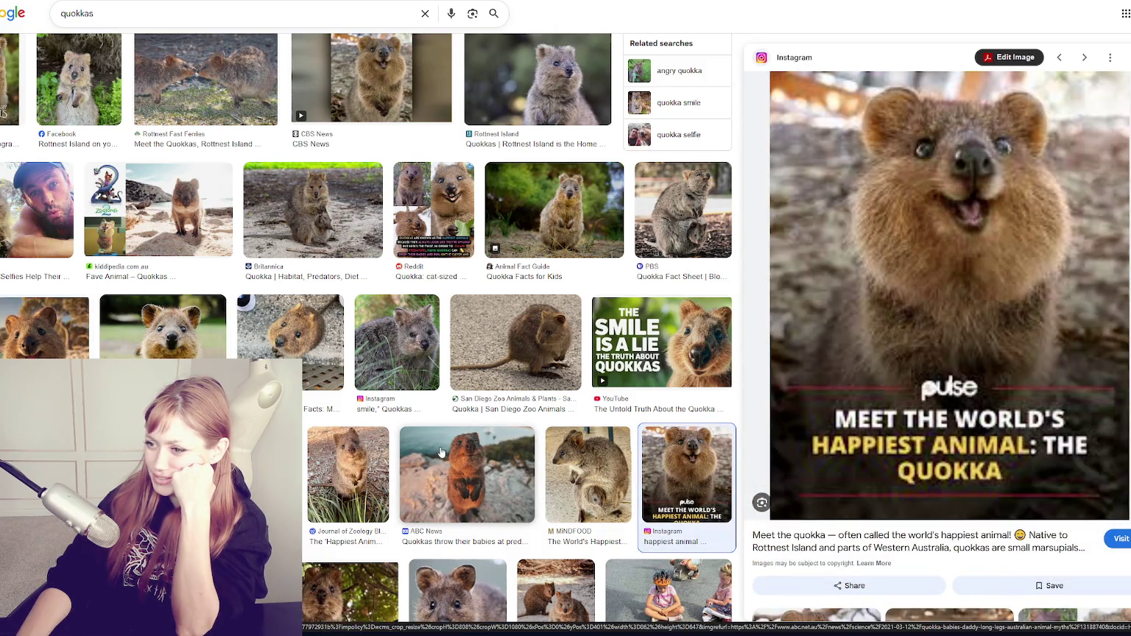
{"action": "left_click", "coordinate": [442, 470]}
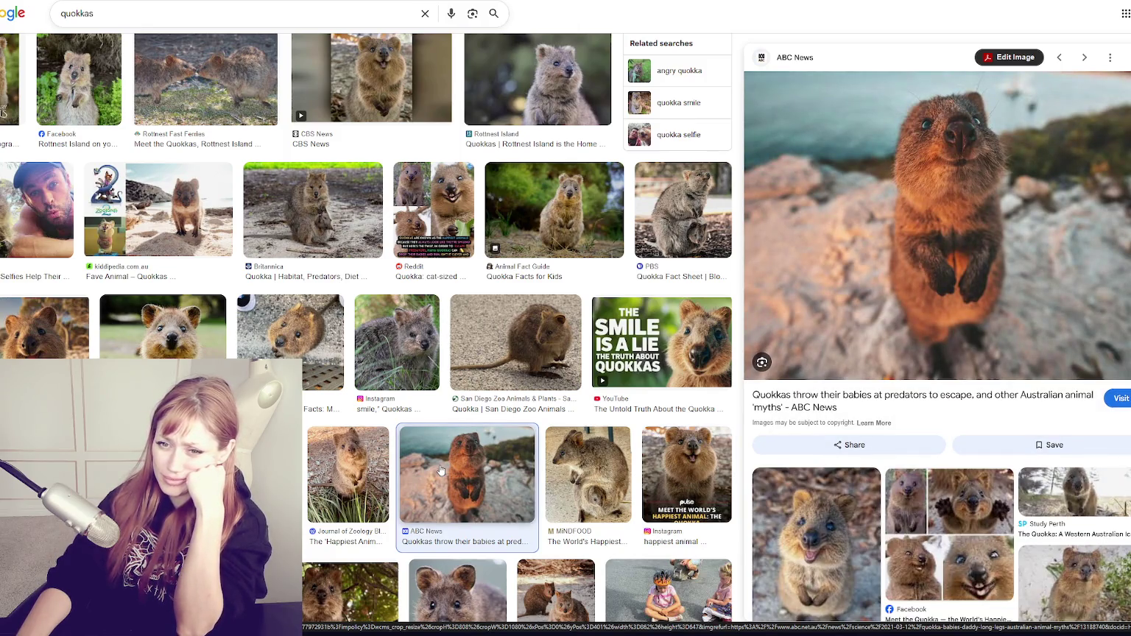
{"action": "scroll", "coordinate": [440, 470], "scroll_direction": "down", "scroll_amount": 3}
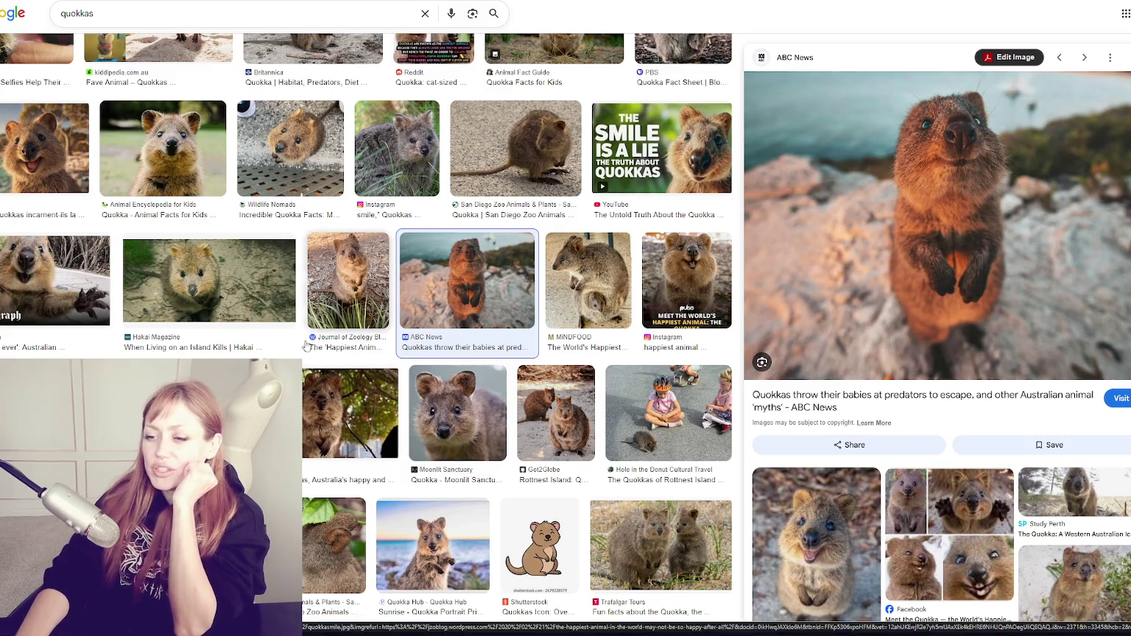
{"action": "left_click", "coordinate": [346, 413]}
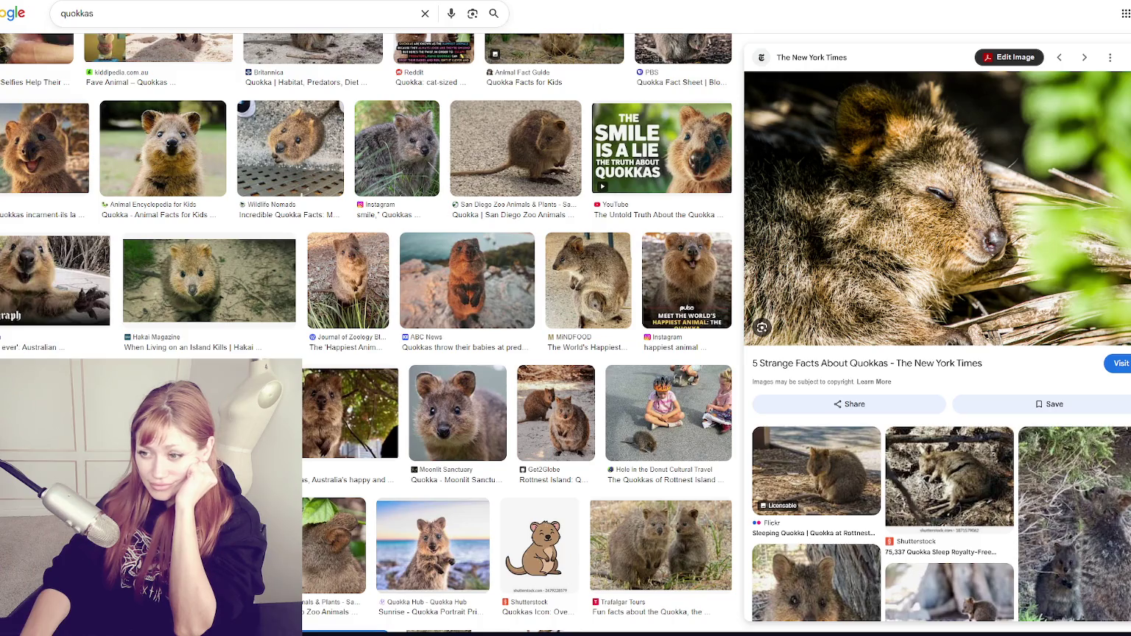
Scroll further and preview the National Geographic Kids, Simple Wikipedia, The Advertiser, Aussie Animals and Animal Fact Guide quokkas
{"action": "scroll", "coordinate": [294, 307], "scroll_direction": "down", "scroll_amount": 10}
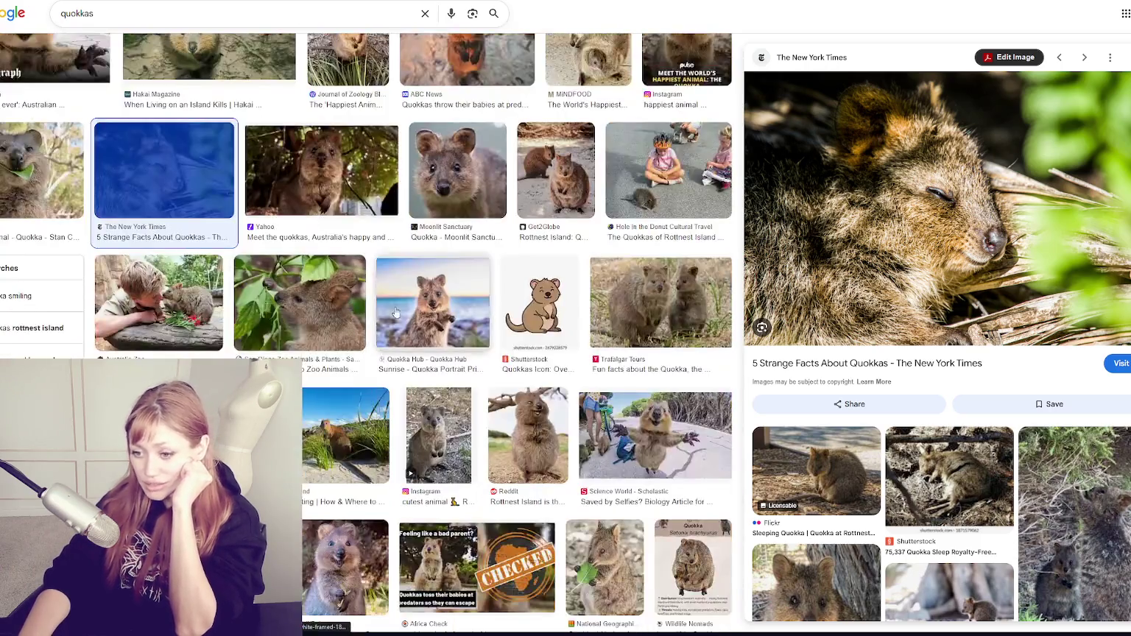
{"action": "scroll", "coordinate": [295, 306], "scroll_direction": "down", "scroll_amount": 3}
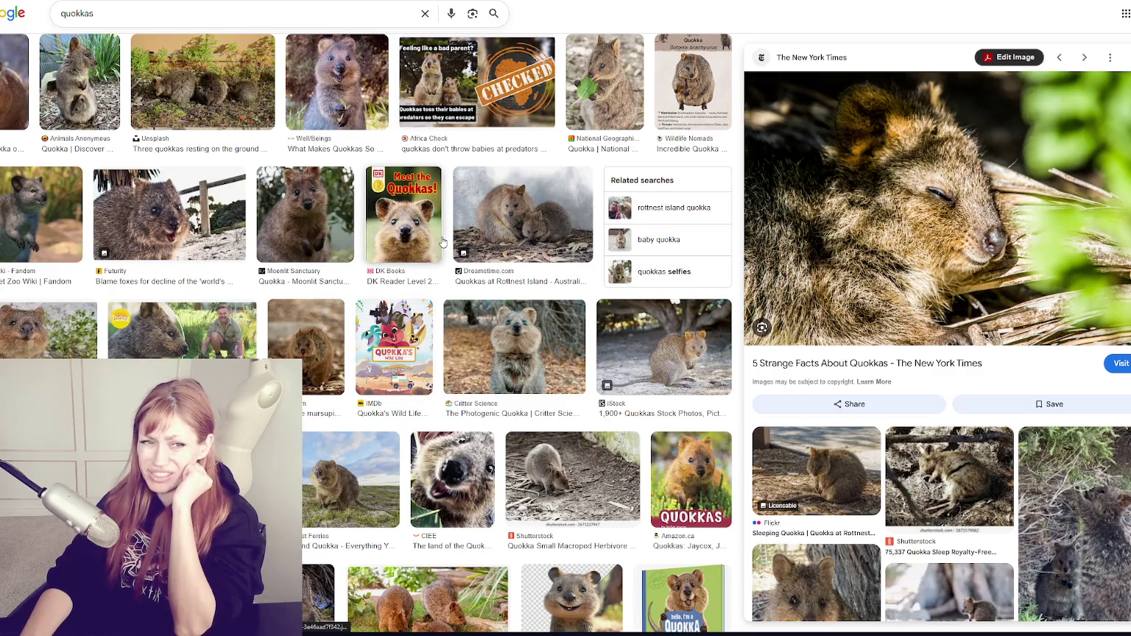
{"action": "scroll", "coordinate": [516, 358], "scroll_direction": "down", "scroll_amount": 3}
{"action": "scroll", "coordinate": [516, 358], "scroll_direction": "down", "scroll_amount": 4}
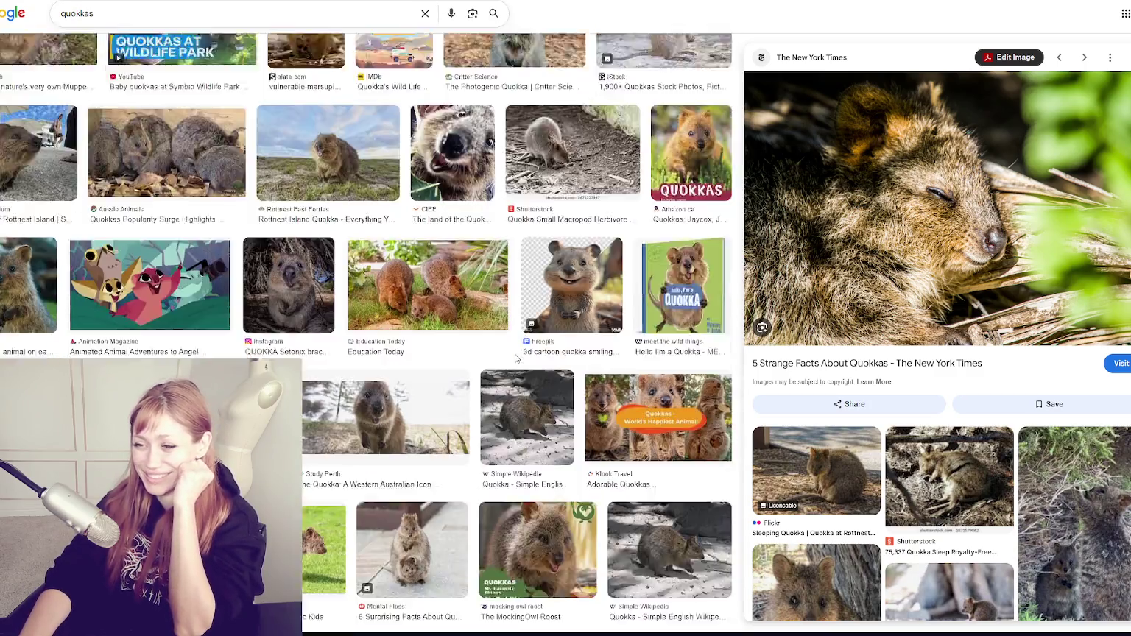
{"action": "scroll", "coordinate": [427, 265], "scroll_direction": "down", "scroll_amount": 2}
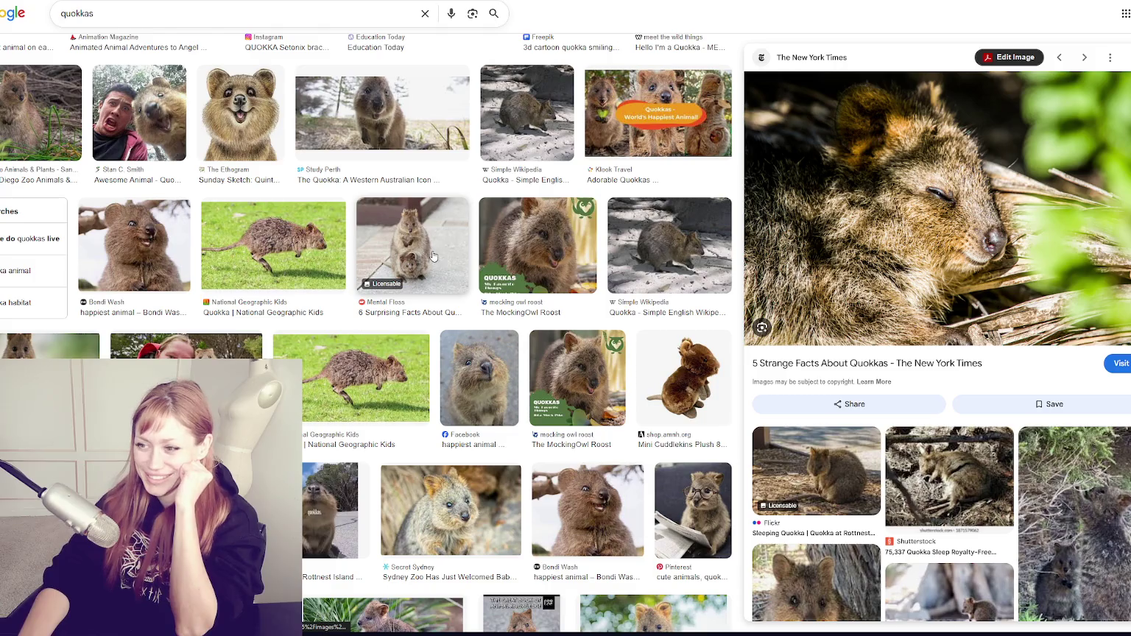
{"action": "left_click", "coordinate": [349, 358]}
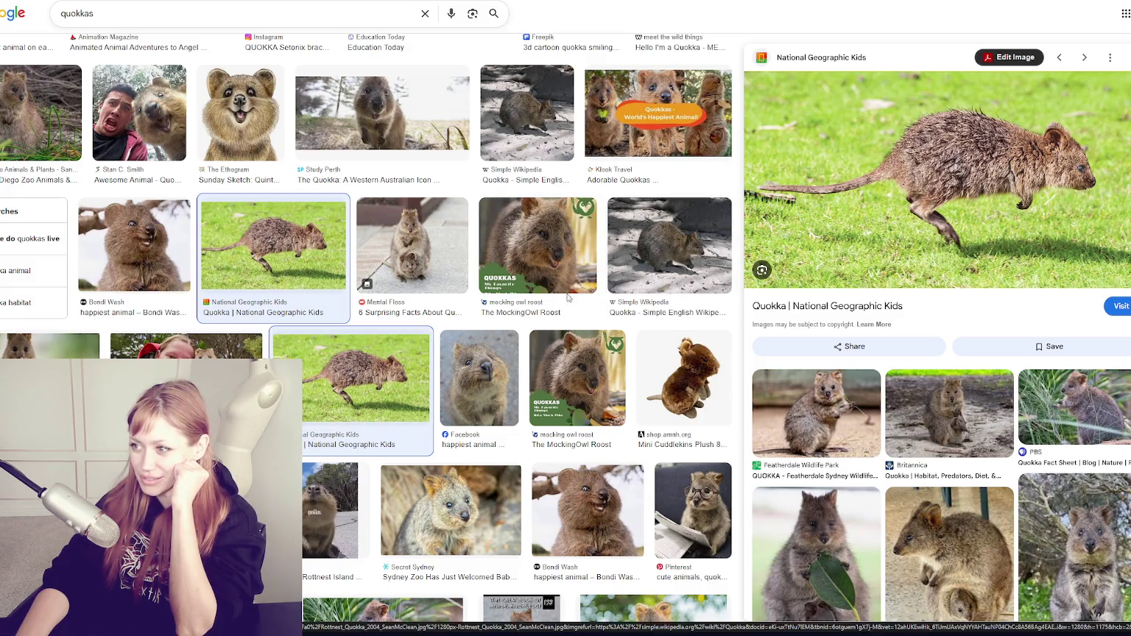
{"action": "left_click", "coordinate": [669, 245]}
{"action": "scroll", "coordinate": [515, 295], "scroll_direction": "down", "scroll_amount": 6}
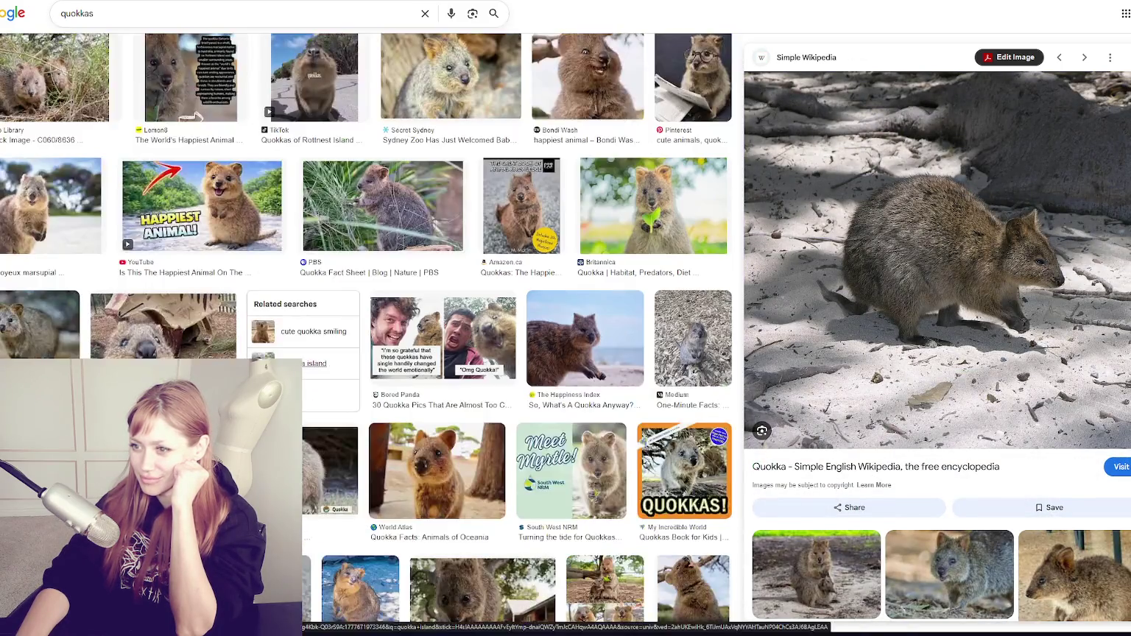
{"action": "left_click", "coordinate": [163, 324]}
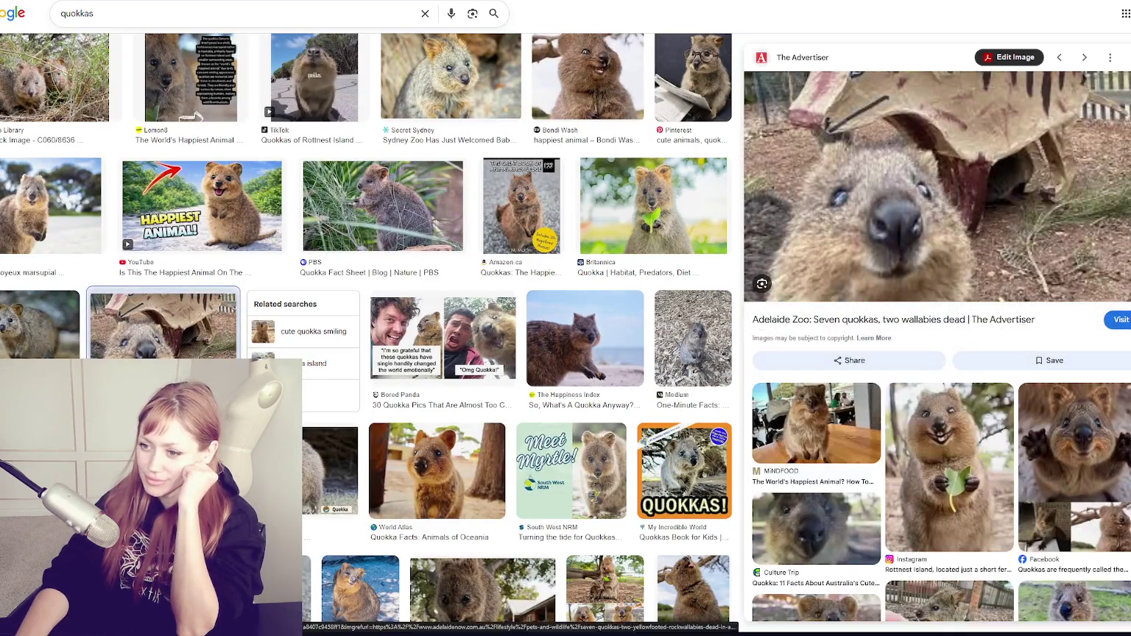
{"action": "scroll", "coordinate": [163, 324], "scroll_direction": "down", "scroll_amount": 3}
{"action": "left_click", "coordinate": [280, 229]}
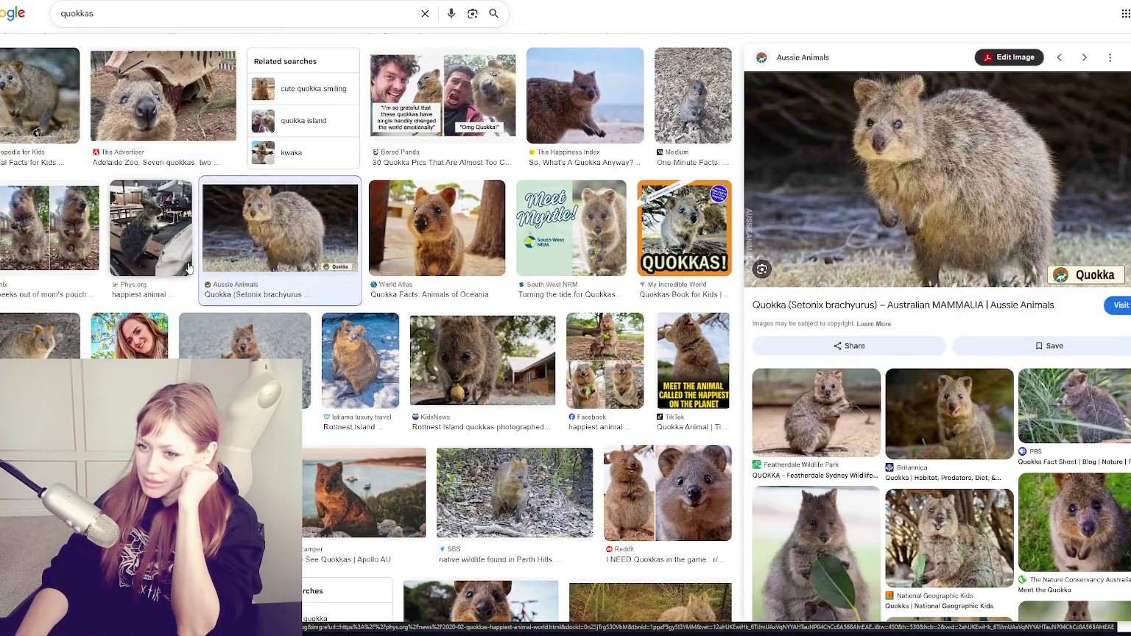
{"action": "left_click", "coordinate": [40, 335]}
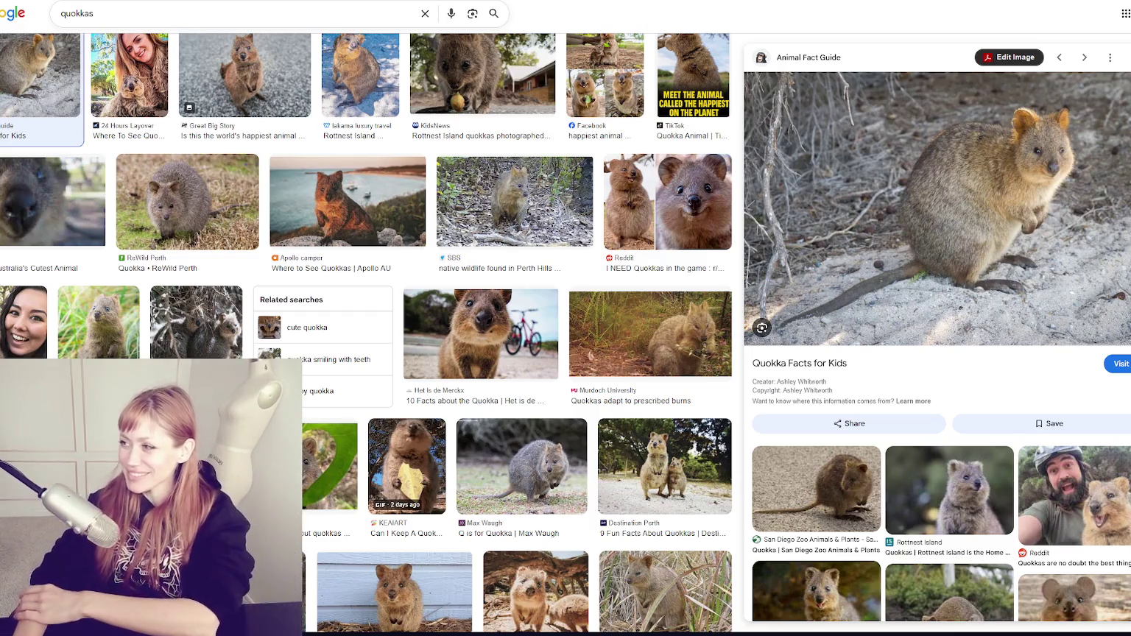
Open the Destination Perth two-quokka photo in a new tab and enlarge it
{"action": "left_click", "coordinate": [663, 468]}
{"action": "right_click", "coordinate": [923, 152]}
{"action": "left_click", "coordinate": [1016, 302]}
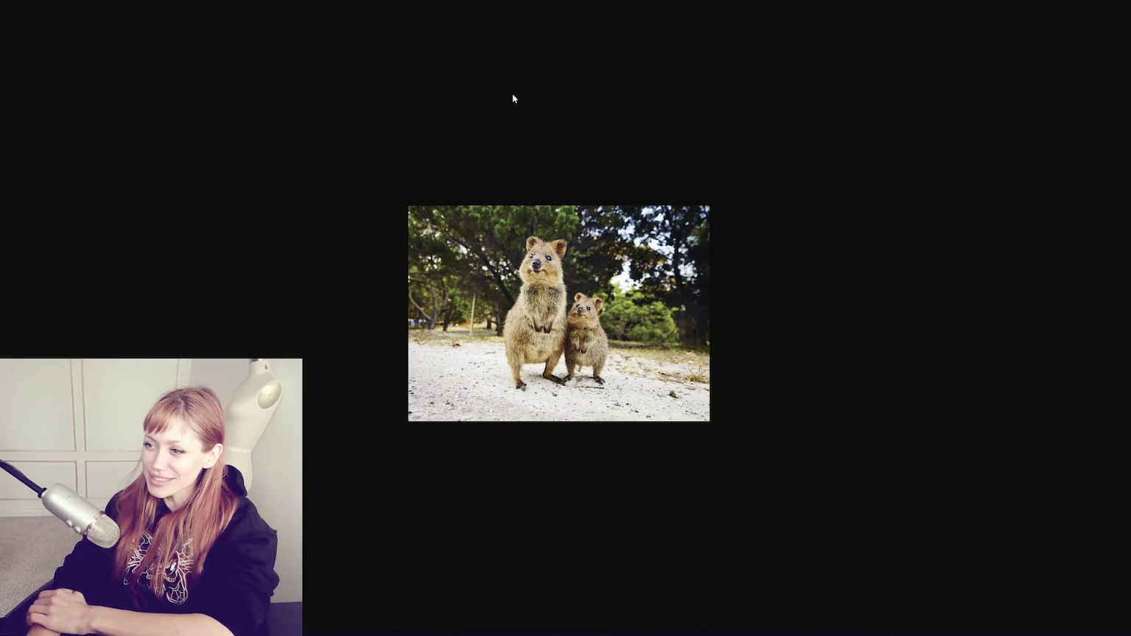
{"action": "scroll", "coordinate": [584, 159], "scroll_direction": "up", "scroll_amount": 4}
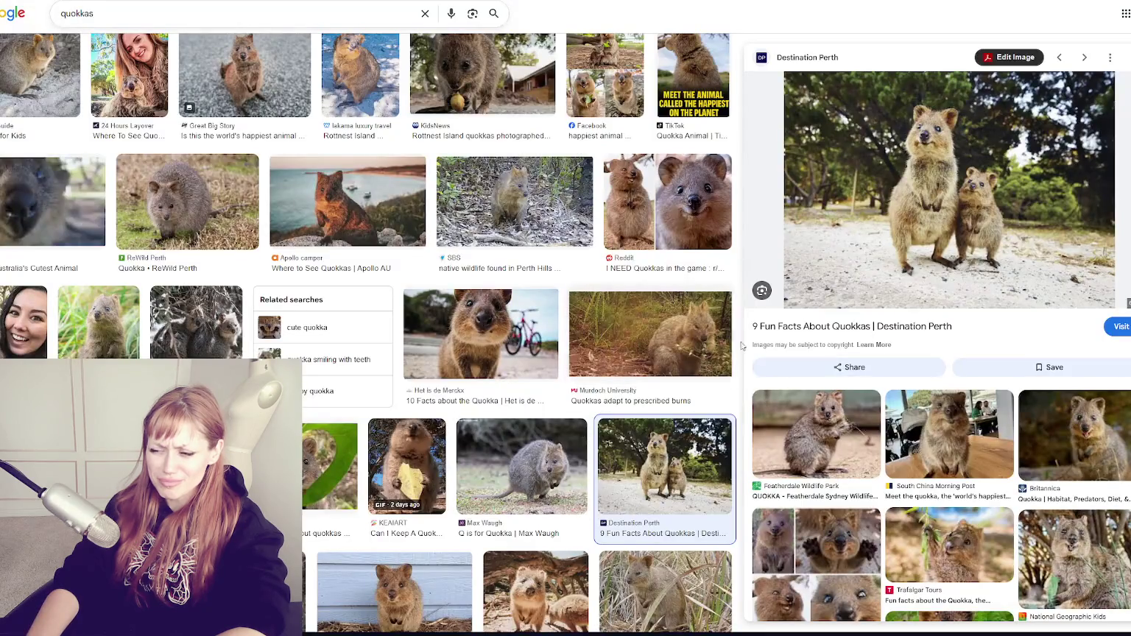
Scroll further down the quokka results and preview the Dreamstime baby quokka and Bored Panda photos
{"action": "scroll", "coordinate": [377, 321], "scroll_direction": "down", "scroll_amount": 6}
{"action": "scroll", "coordinate": [378, 321], "scroll_direction": "down", "scroll_amount": 7}
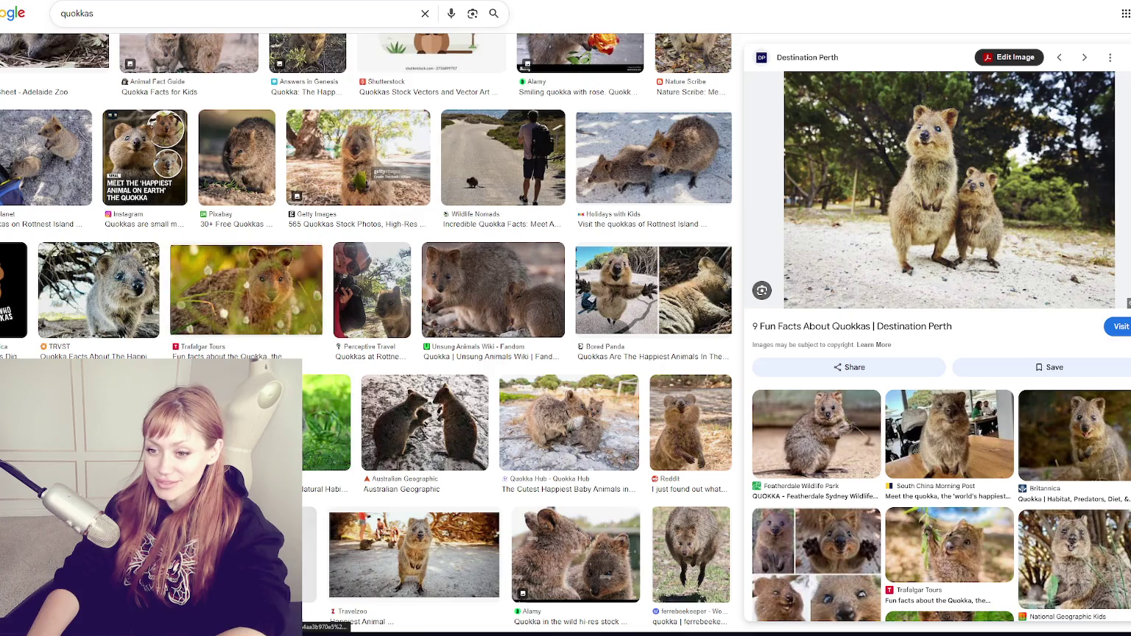
{"action": "left_click", "coordinate": [1074, 560]}
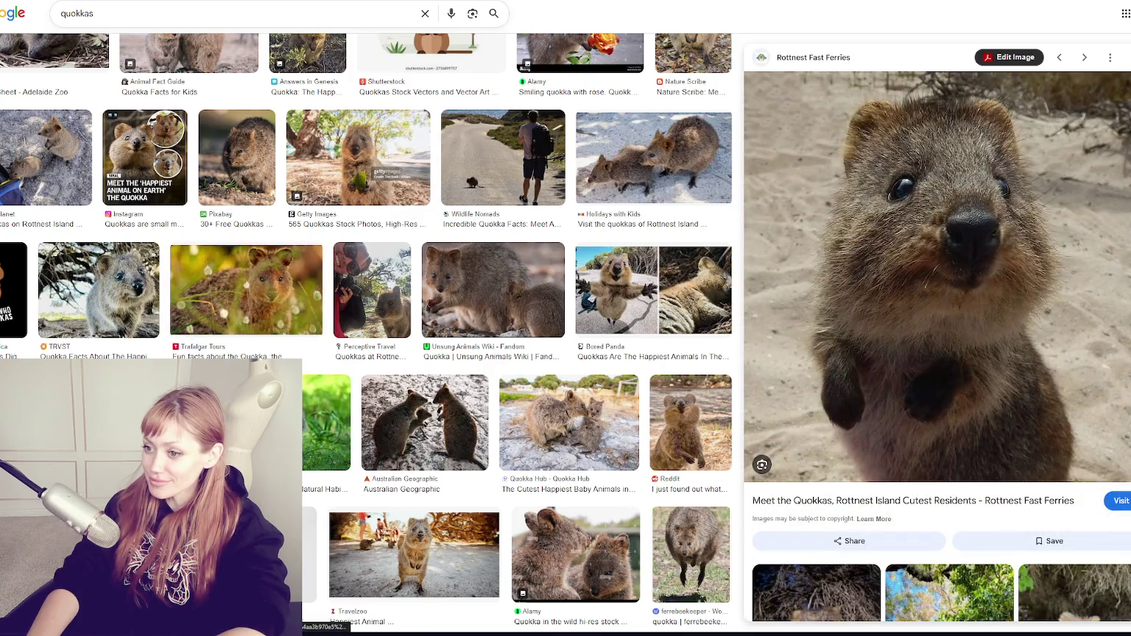
{"action": "left_click", "coordinate": [327, 434]}
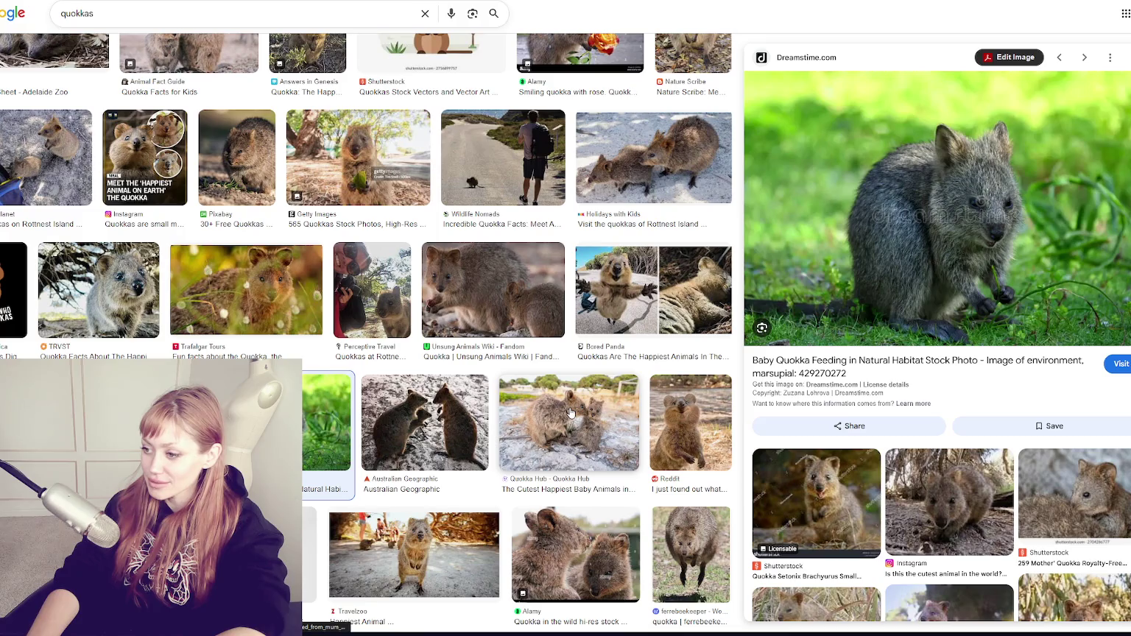
{"action": "left_click", "coordinate": [605, 291]}
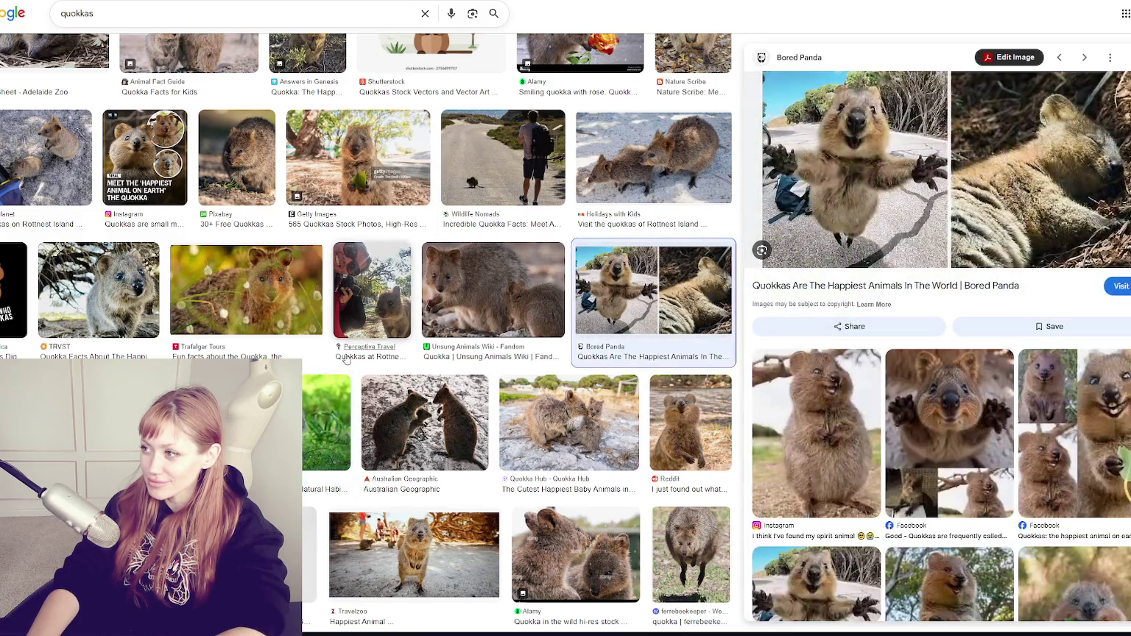
Open the related Facebook collage of a quokka reaching out its paws as a standalone image
{"action": "right_click", "coordinate": [856, 211]}
{"action": "left_click", "coordinate": [910, 359]}
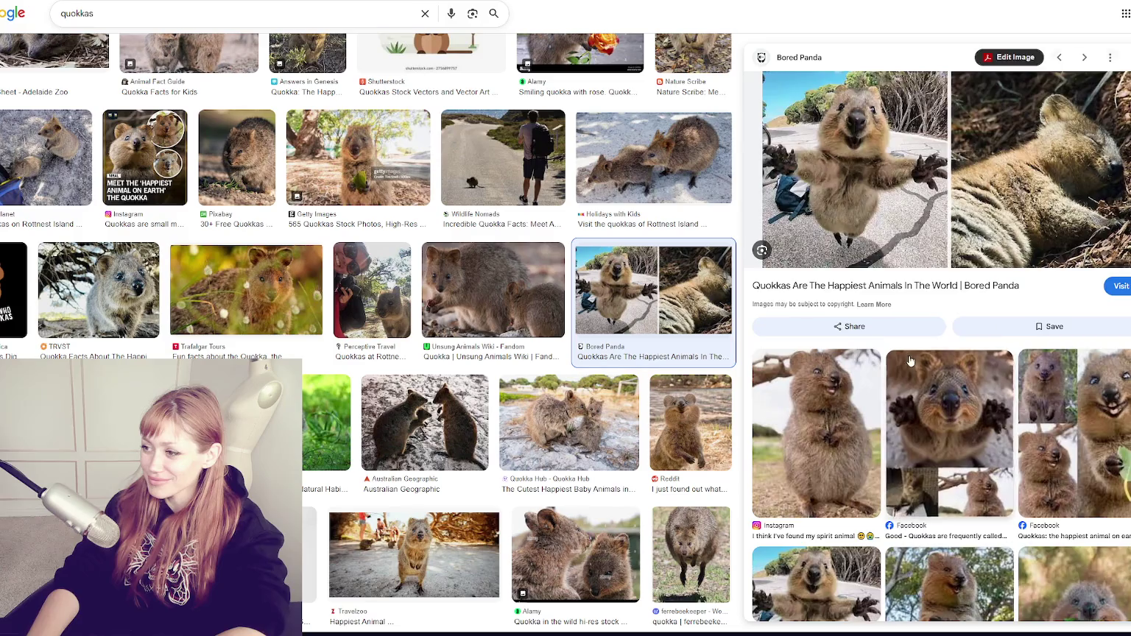
{"action": "left_click", "coordinate": [910, 360]}
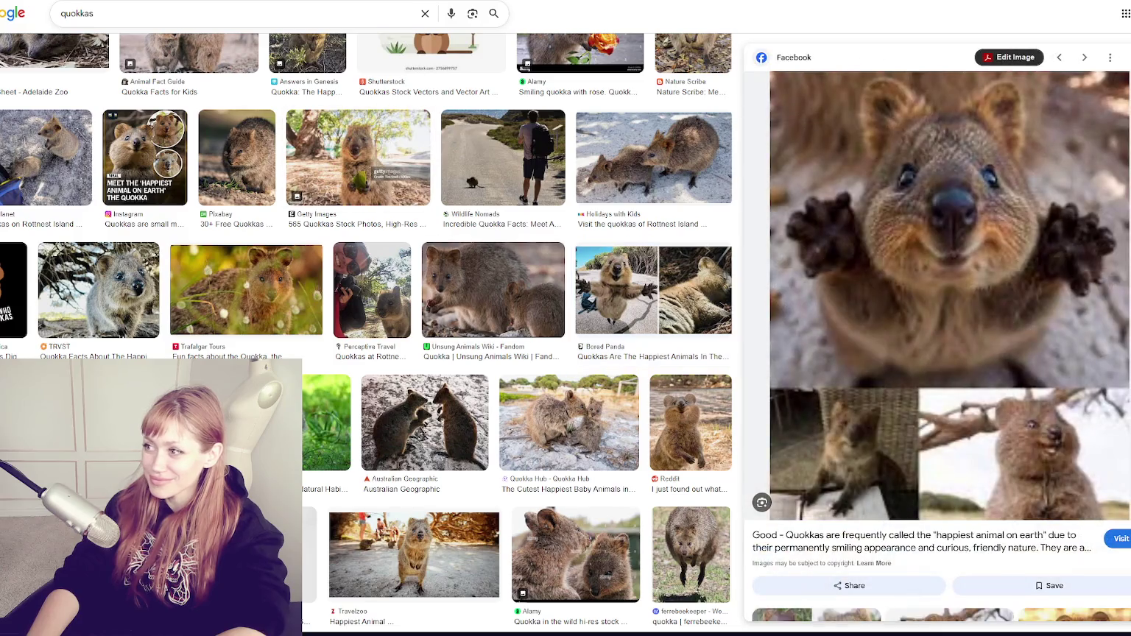
{"action": "right_click", "coordinate": [847, 206]}
{"action": "left_click", "coordinate": [910, 350]}
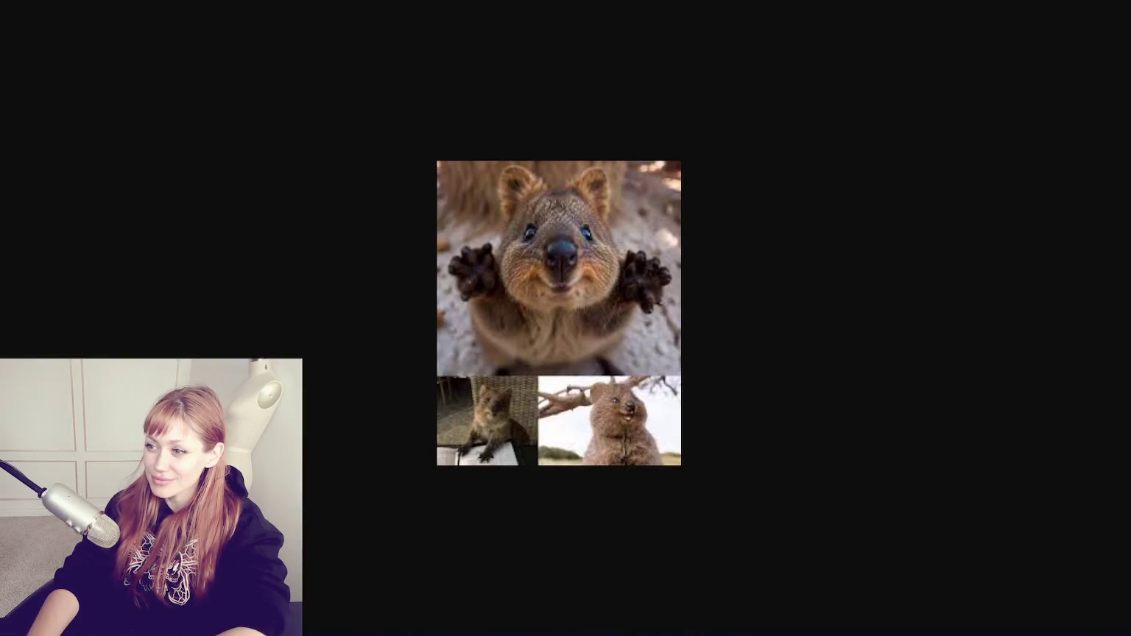
Zoom the Facebook quokka collage in three increments with Ctrl+plus
{"action": "key", "text": "ctrl+plus"}
{"action": "key", "text": "ctrl+plus"}
{"action": "key", "text": "ctrl+plus"}
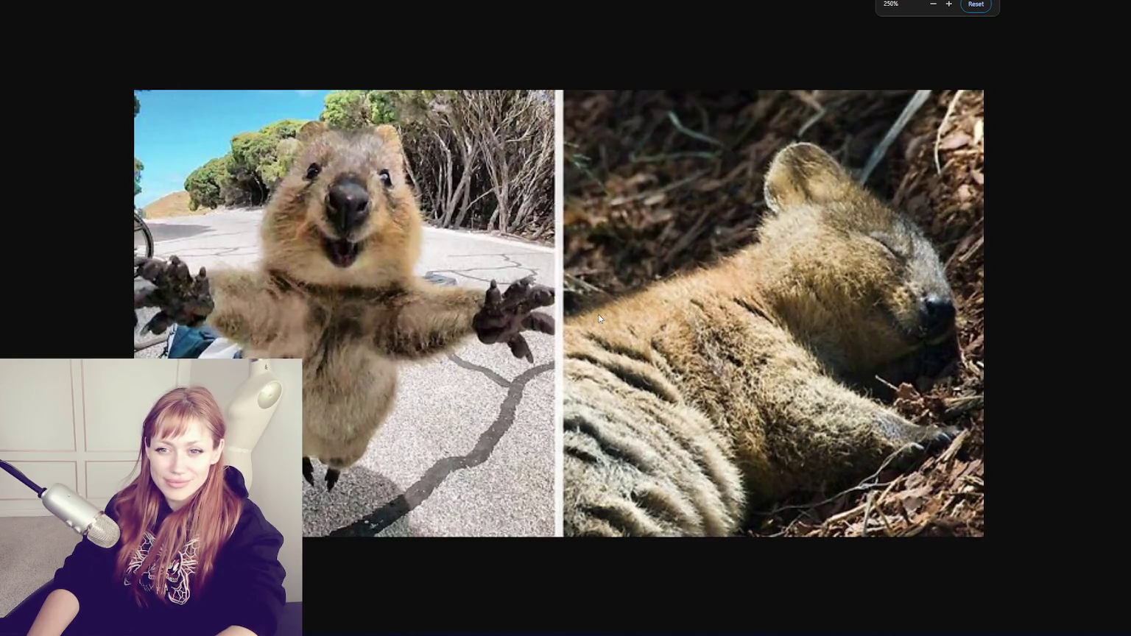
{"action": "key", "text": "ctrl+plus"}
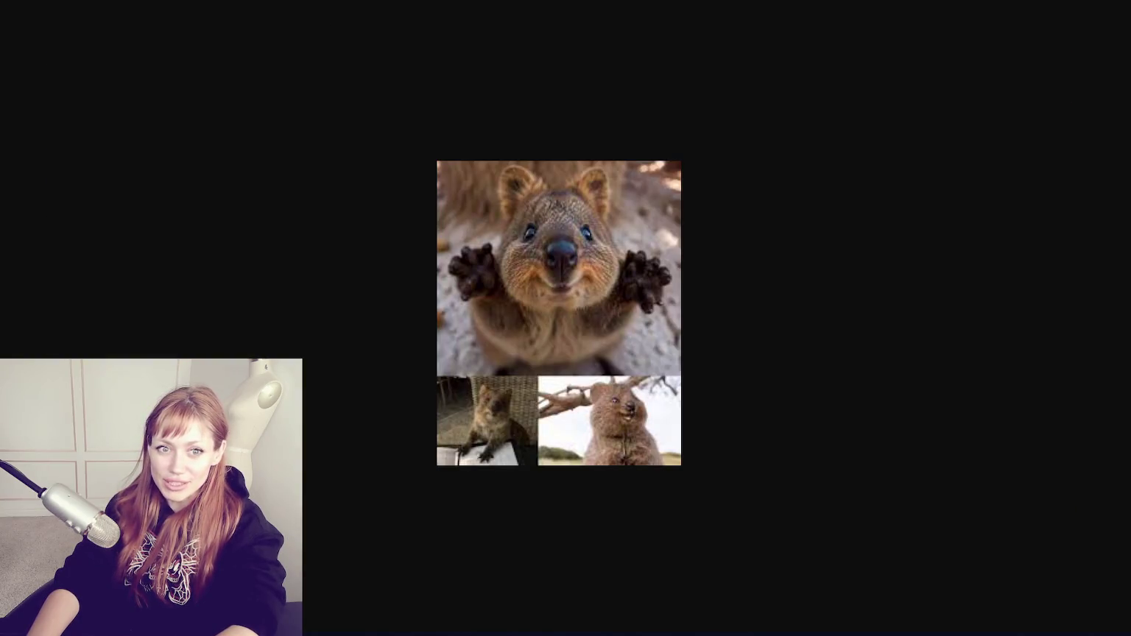
{"action": "key", "text": "ctrl+plus"}
{"action": "key", "text": "ctrl+plus"}
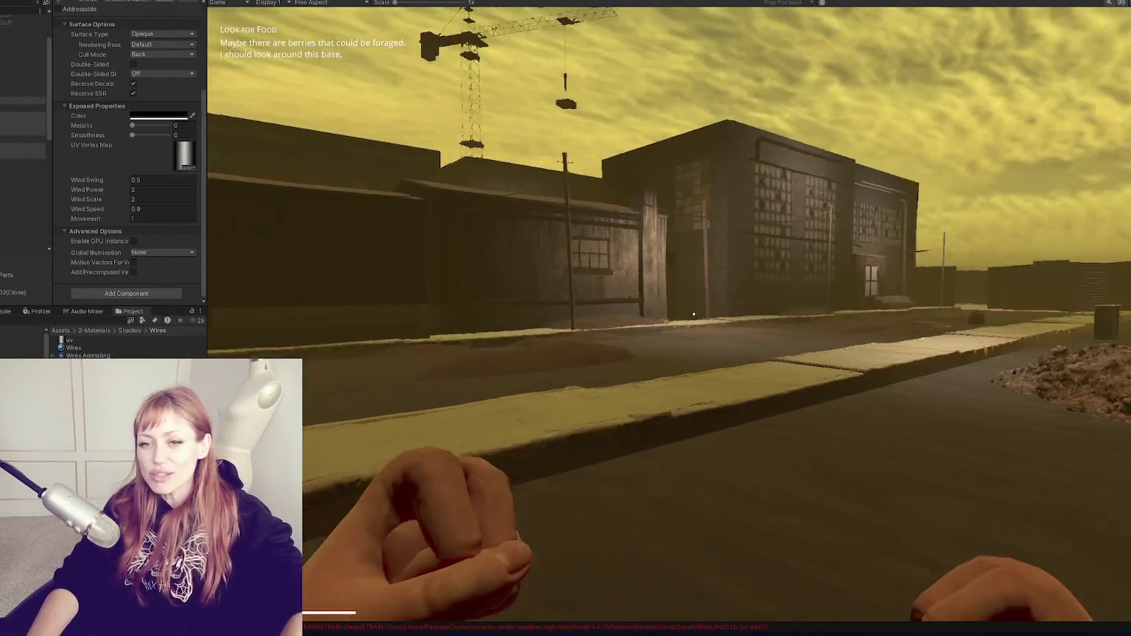
Pause the wasteland game with Esc so the TASKS list showing Look for Food appears
{"action": "key", "text": "Escape"}
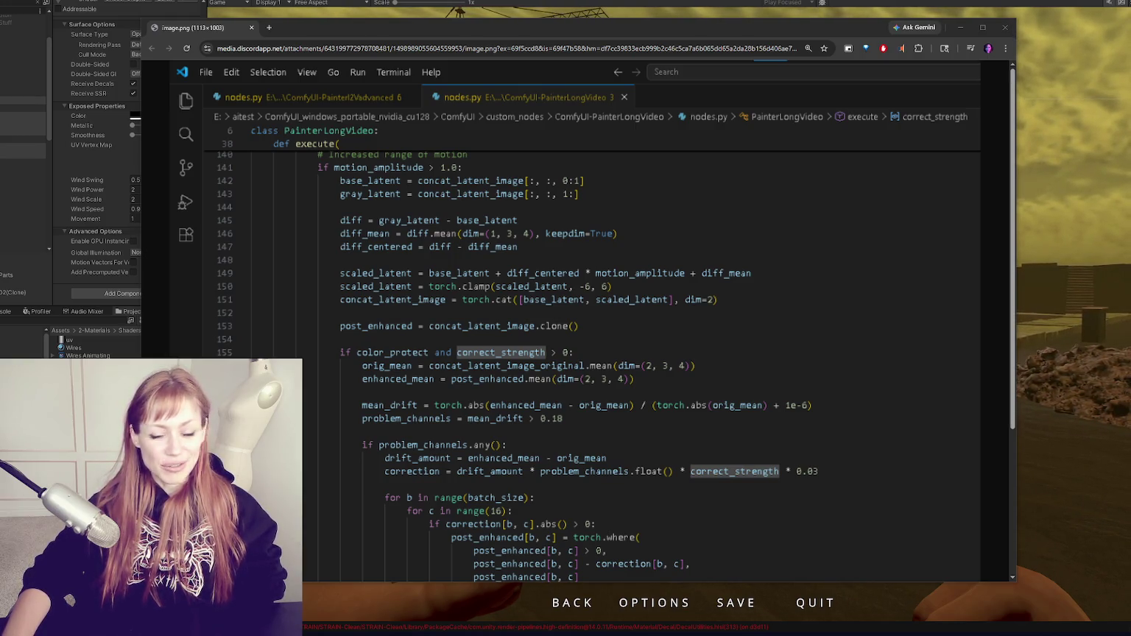
Scroll the nodes.py code screenshot down to the clamp line, then bring up the timer-scripts screenshot
{"action": "scroll", "coordinate": [470, 352], "scroll_direction": "down", "scroll_amount": 3}
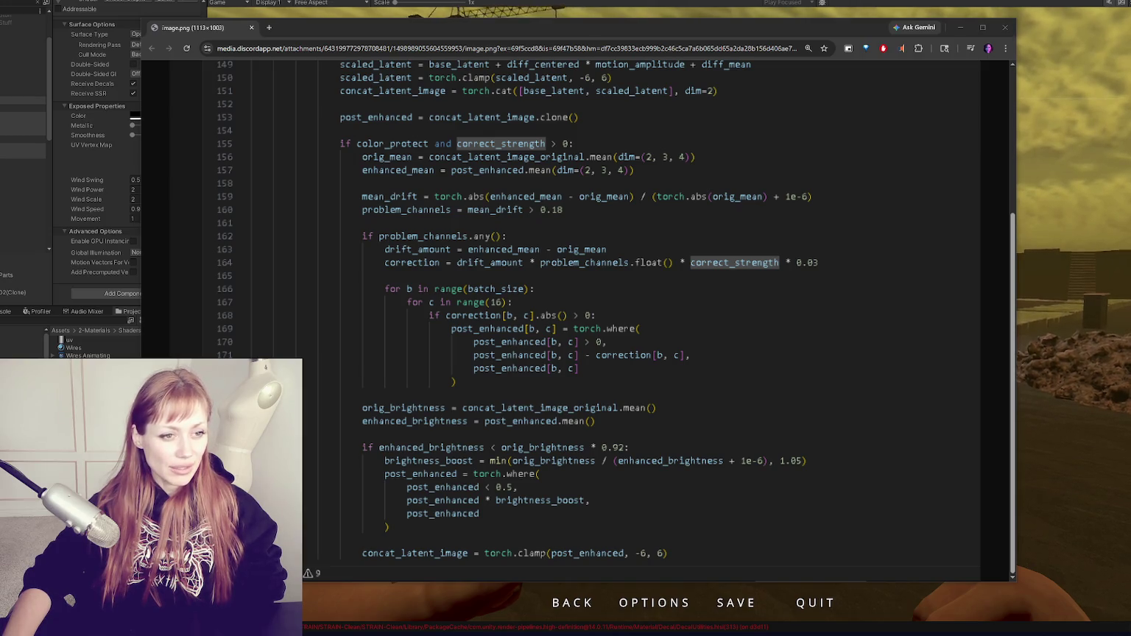
{"action": "mouse_move", "coordinate": [309, 155]}
{"action": "left_mouse_down"}
{"action": "mouse_move", "coordinate": [375, 96]}
{"action": "mouse_move", "coordinate": [573, 124]}
{"action": "mouse_move", "coordinate": [567, 33]}
{"action": "mouse_move", "coordinate": [534, 30]}
{"action": "left_mouse_up"}
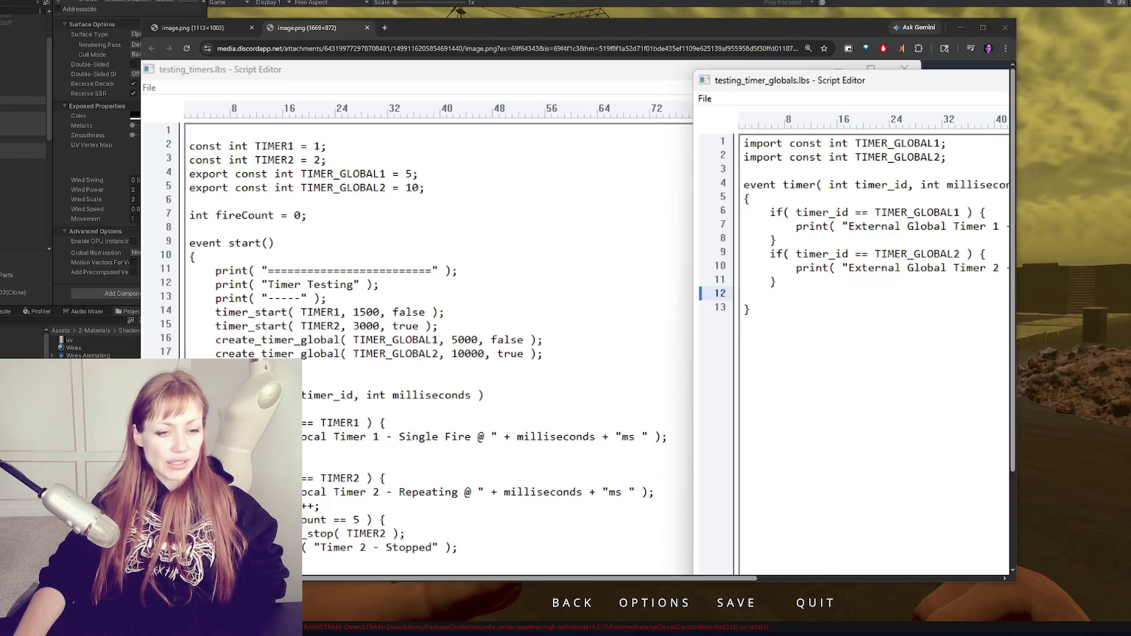
Nudge the timer-scripts screenshot window slightly up and to the right
{"action": "mouse_move", "coordinate": [752, 24]}
{"action": "left_mouse_down"}
{"action": "mouse_move", "coordinate": [790, 0]}
{"action": "mouse_move", "coordinate": [767, 0]}
{"action": "left_mouse_up"}
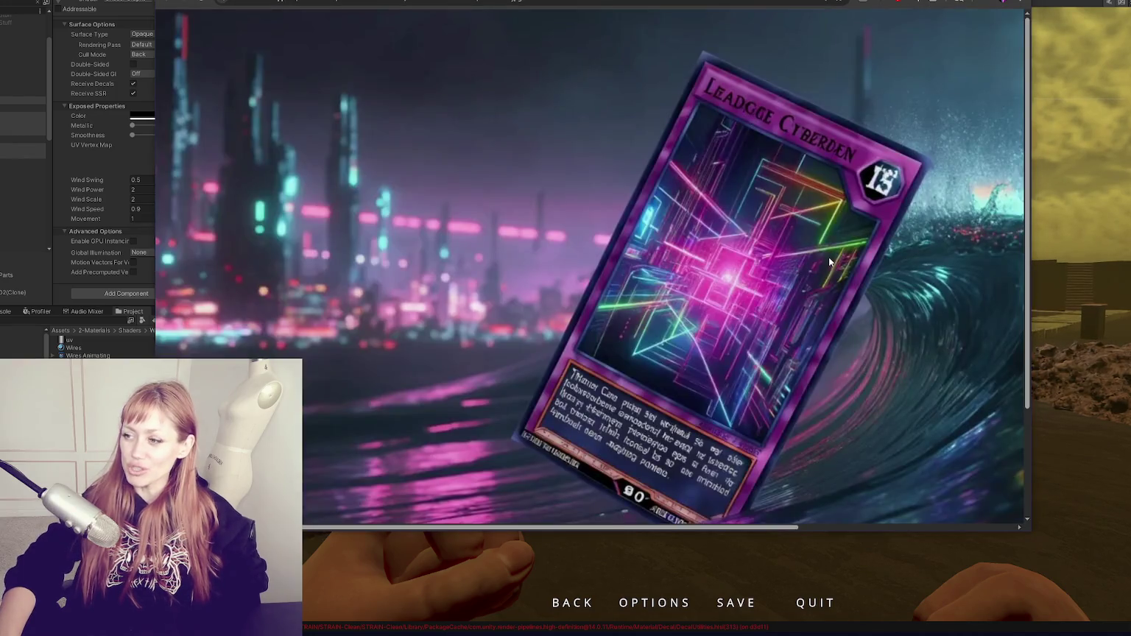
Resize the Chrome window from its corner out to the screen edge, enlarging the card artwork
{"action": "left_click_drag", "start_coordinate": [1017, 523], "coordinate": [1127, 610]}
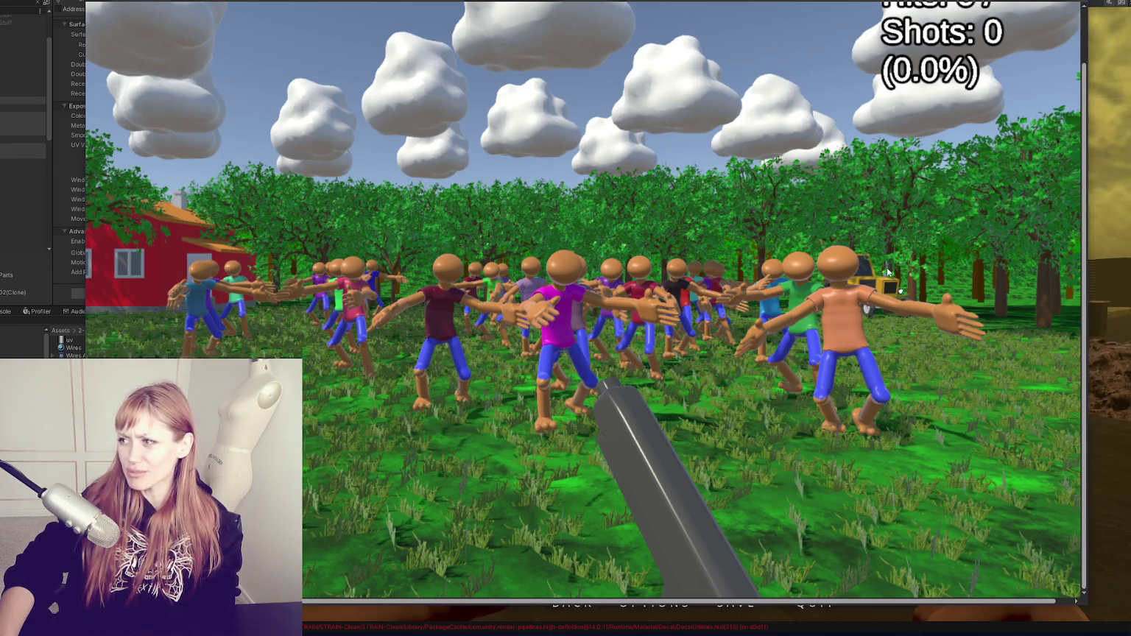
Scroll the viewer up and back down to reach the cyberpunk card-on-table image
{"action": "scroll", "coordinate": [915, 221], "scroll_direction": "up", "scroll_amount": 2}
{"action": "scroll", "coordinate": [915, 201], "scroll_direction": "down", "scroll_amount": 2}
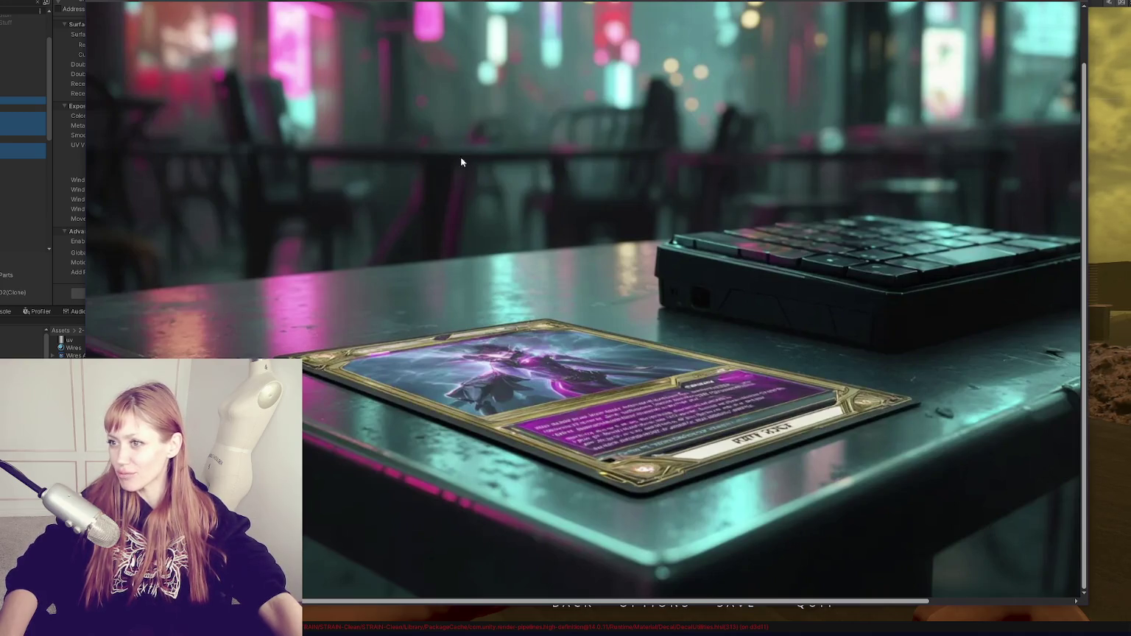
Scroll through the viewer to the room-floor photo with the radiator and dark curtain
{"action": "scroll", "coordinate": [409, 265], "scroll_direction": "up", "scroll_amount": 2}
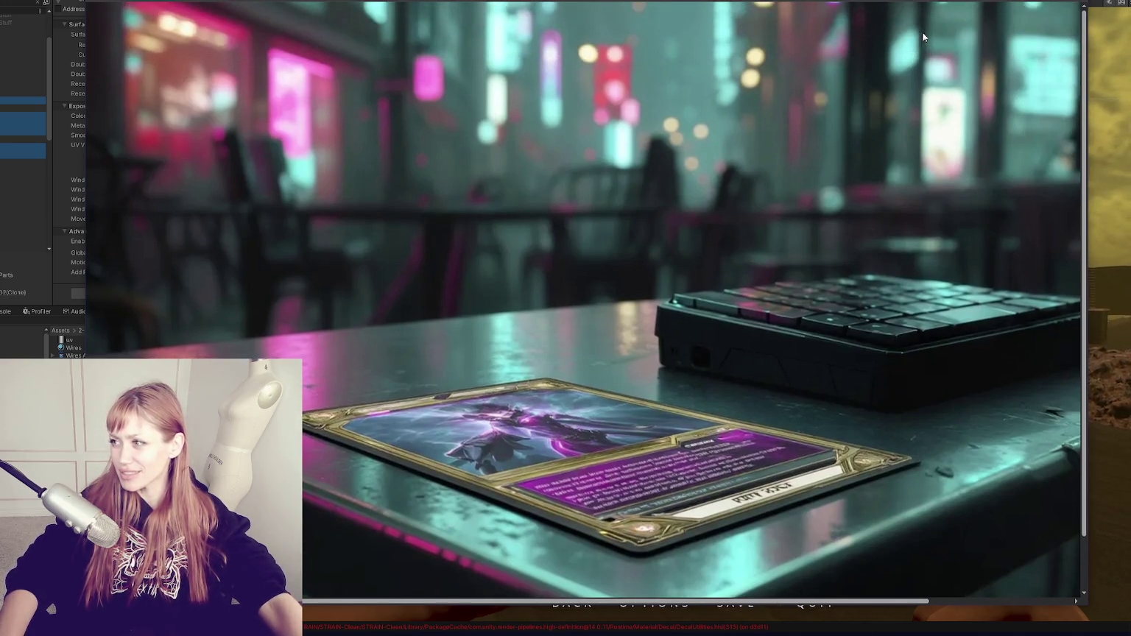
{"action": "scroll", "coordinate": [920, 61], "scroll_direction": "down", "scroll_amount": 2}
{"action": "scroll", "coordinate": [920, 62], "scroll_direction": "up", "scroll_amount": 2}
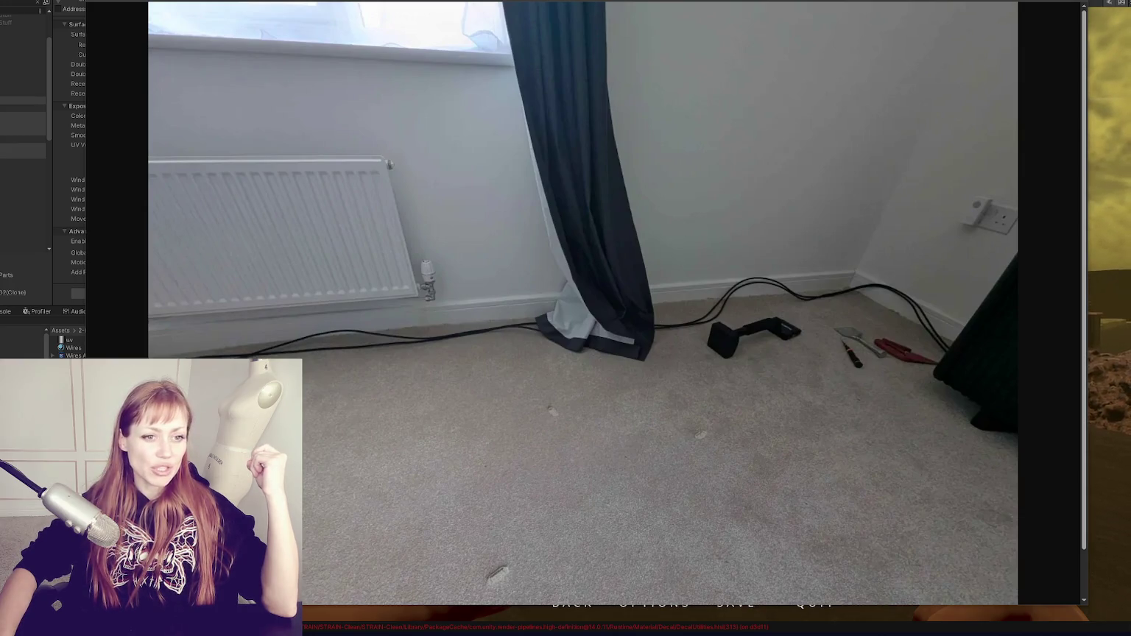
Flip between the portrait and landscape room photos, then bring the book-cover image window into view
{"action": "left_click", "coordinate": [941, 13]}
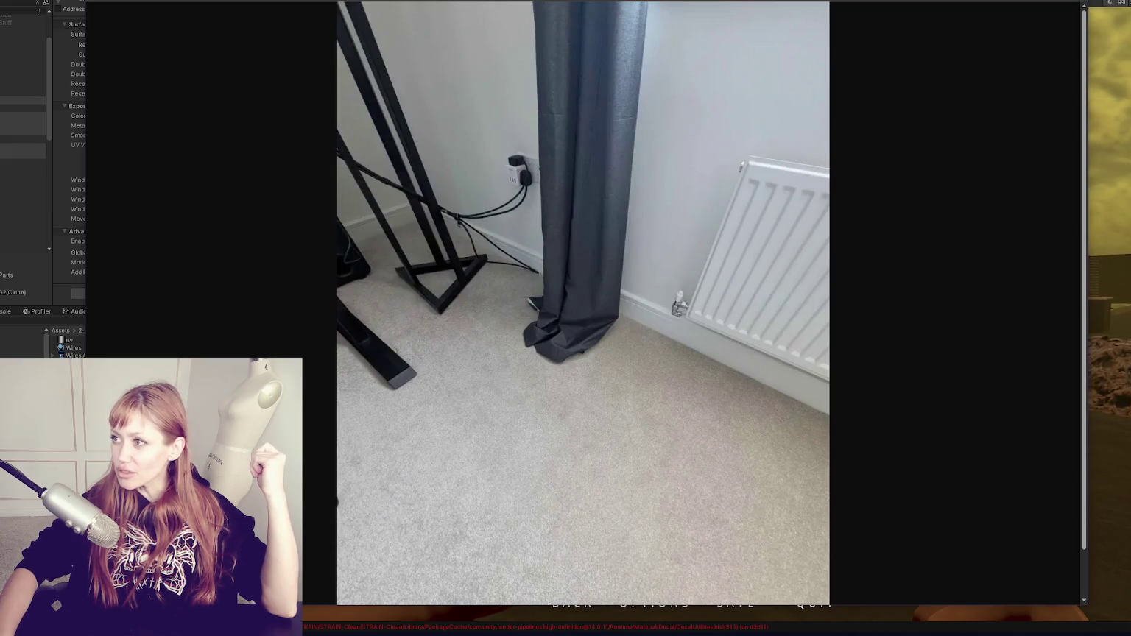
{"action": "left_click", "coordinate": [794, 226]}
{"action": "left_click", "coordinate": [793, 226]}
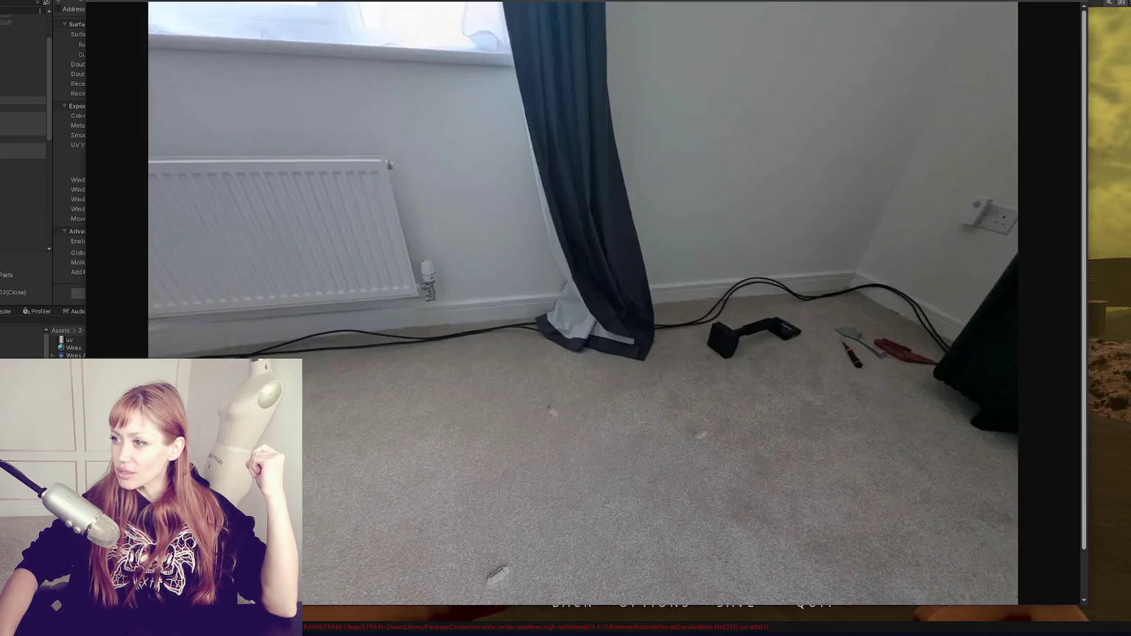
{"action": "left_click", "coordinate": [993, 374]}
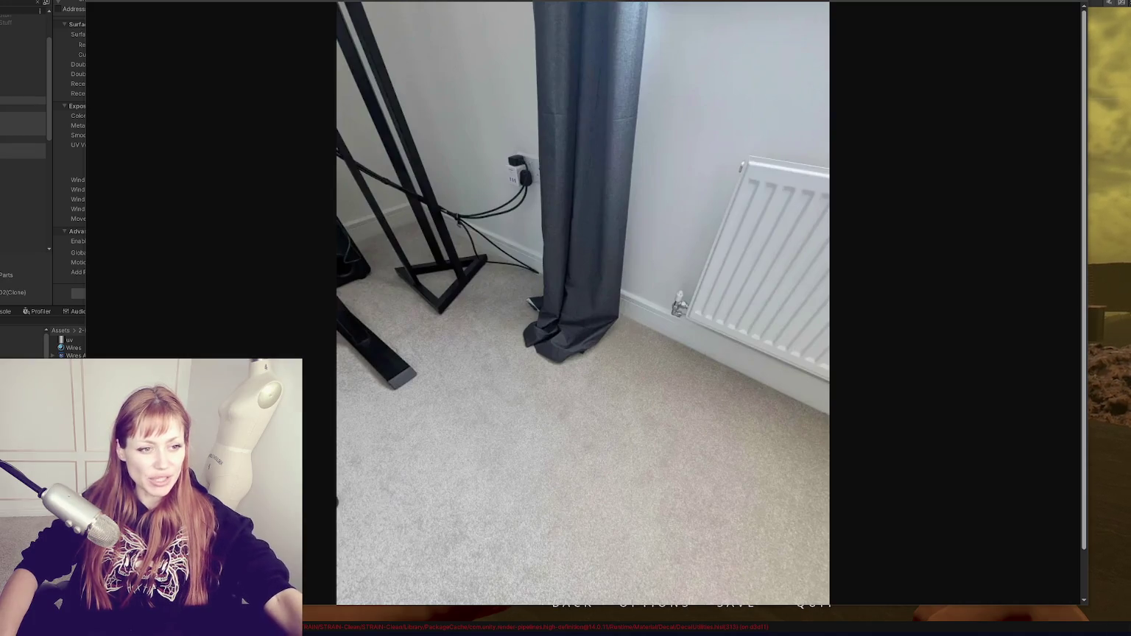
{"action": "left_click_drag", "start_coordinate": [0, 30], "coordinate": [372, 16]}
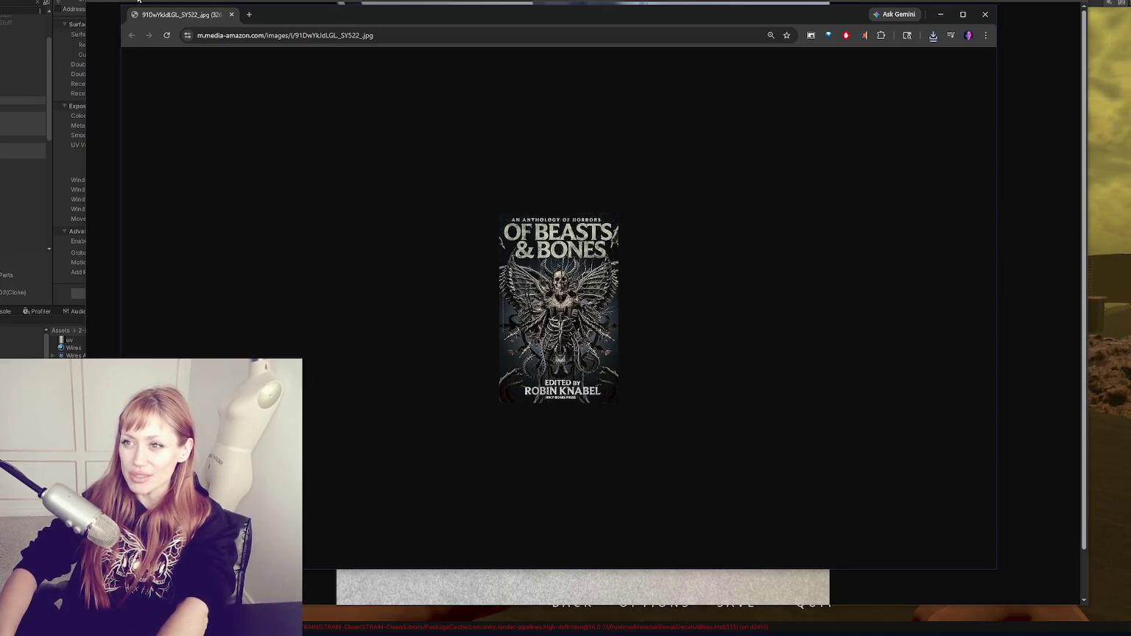
Show the book cover fullscreen and zoom it to 200%
{"action": "key", "text": "F11"}
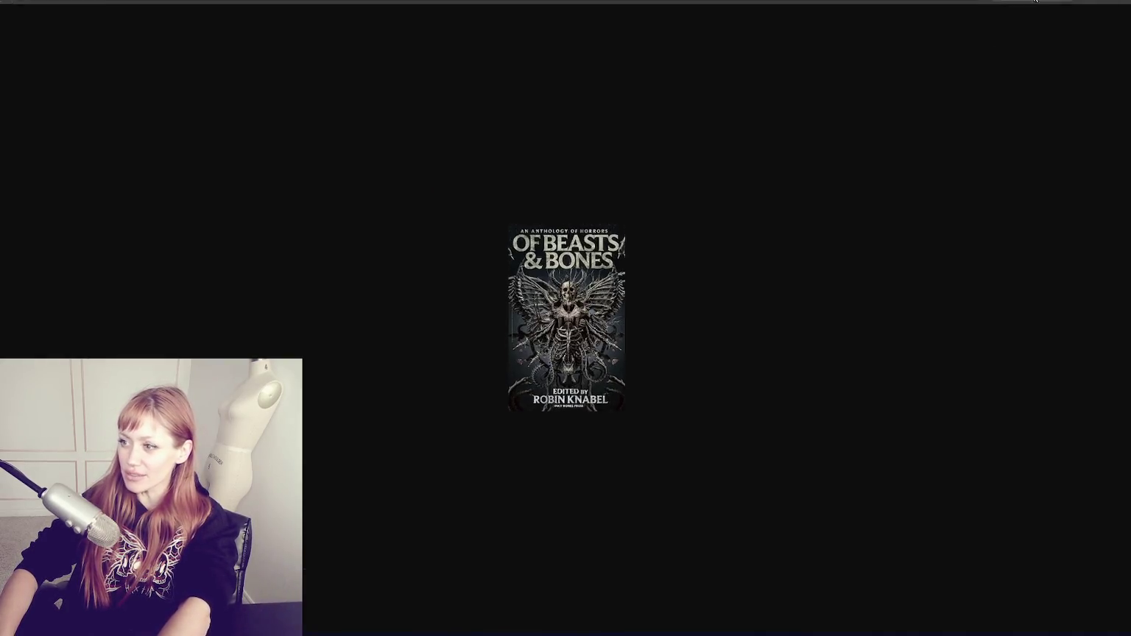
{"action": "key", "text": "ctrl+plus"}
{"action": "key", "text": "ctrl+plus"}
{"action": "key", "text": "ctrl+plus"}
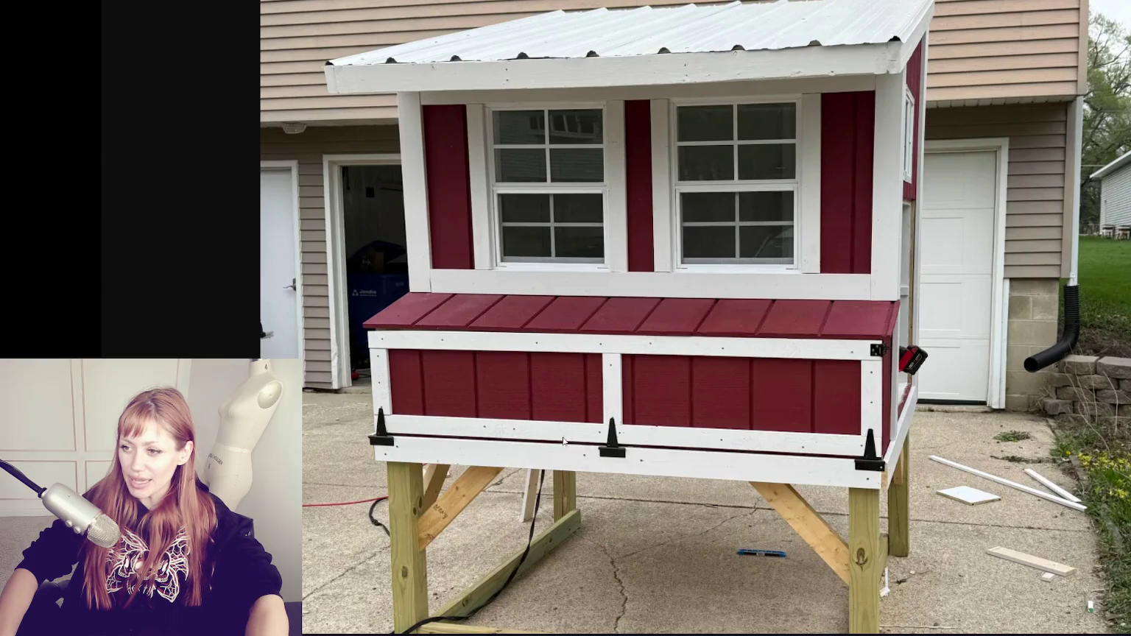
Scroll the chicken coop photo down and up to look over its roof and base
{"action": "scroll", "coordinate": [568, 427], "scroll_direction": "down", "scroll_amount": 1}
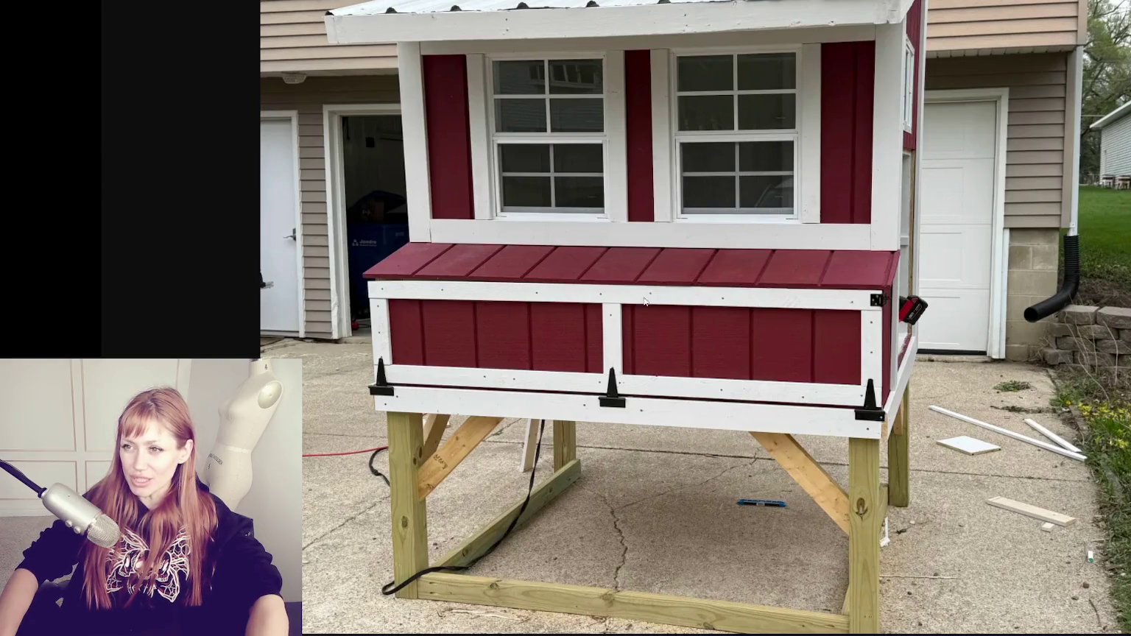
{"action": "scroll", "coordinate": [570, 302], "scroll_direction": "up", "scroll_amount": 1}
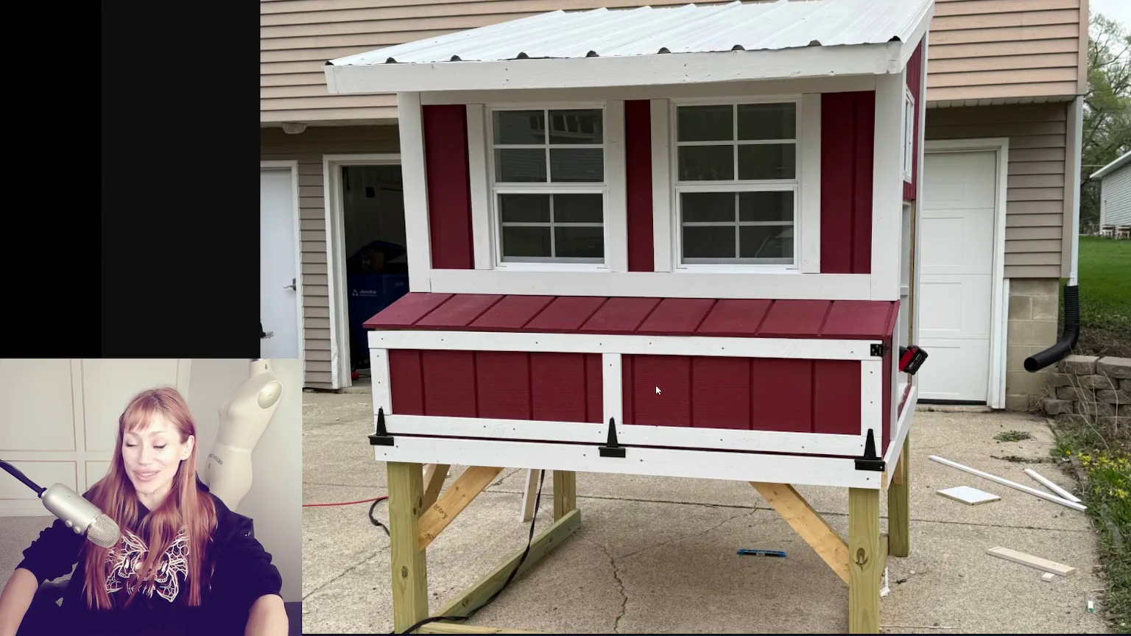
{"action": "scroll", "coordinate": [564, 384], "scroll_direction": "down", "scroll_amount": 2}
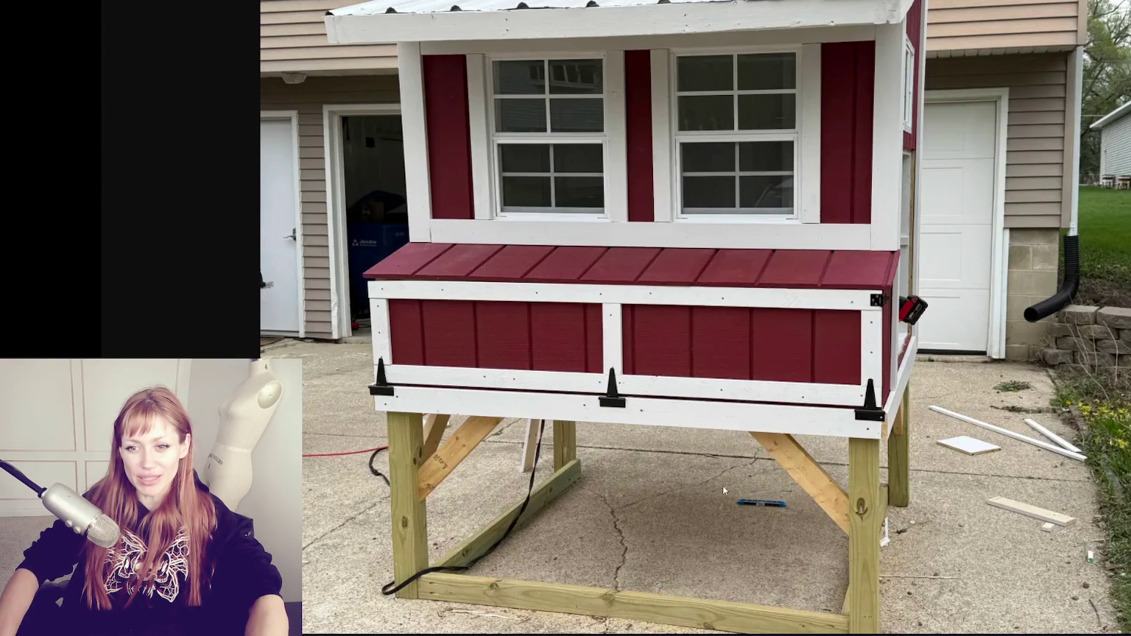
{"action": "scroll", "coordinate": [543, 455], "scroll_direction": "up", "scroll_amount": 2}
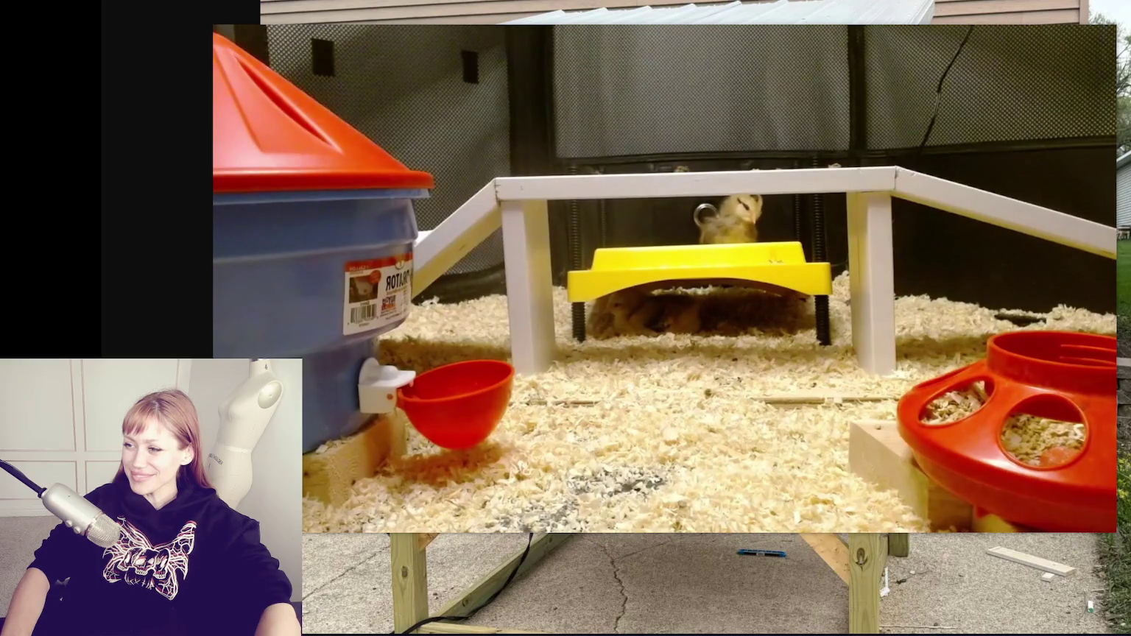
Close the pause menu with Esc to resume the wasteland game
{"action": "mouse_move", "coordinate": [650, 380]}
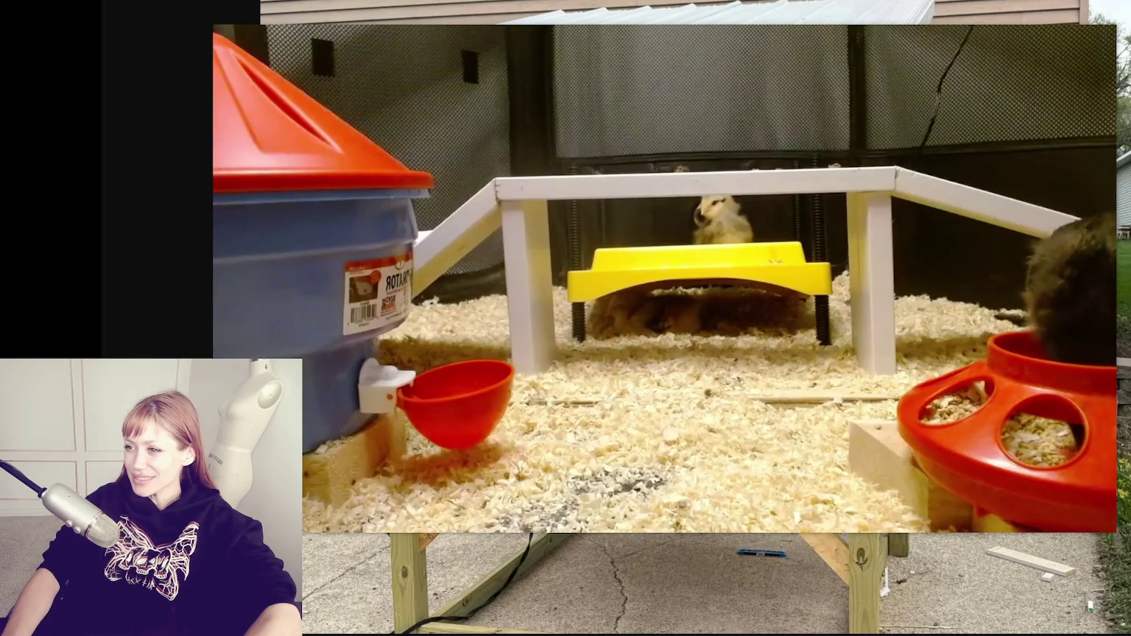
{"action": "mouse_move", "coordinate": [716, 203]}
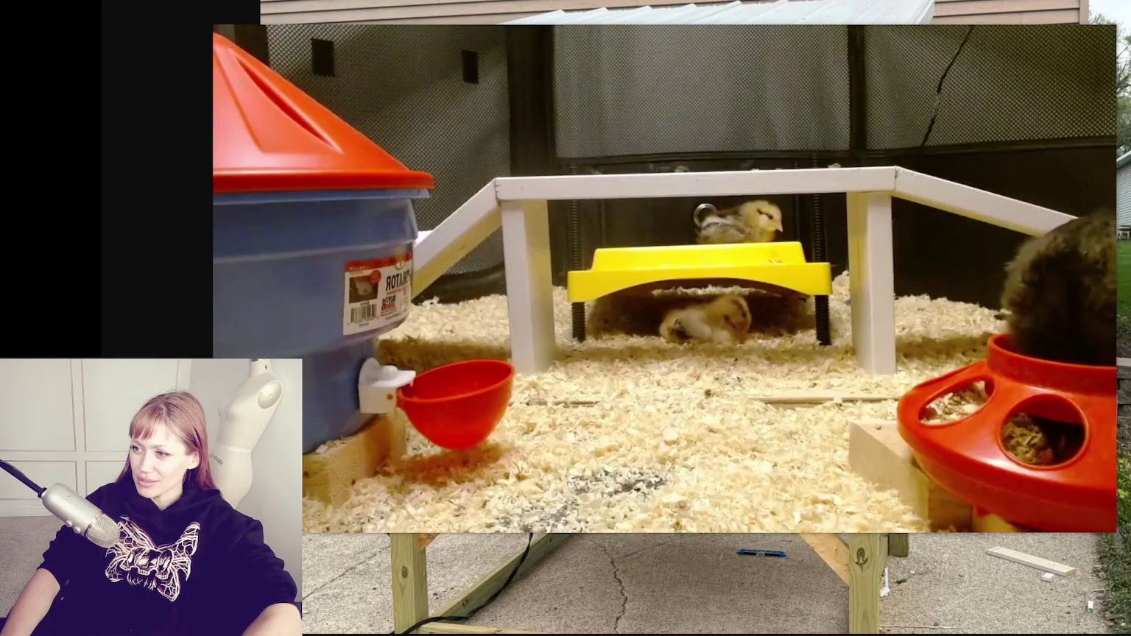
{"action": "mouse_move", "coordinate": [733, 265]}
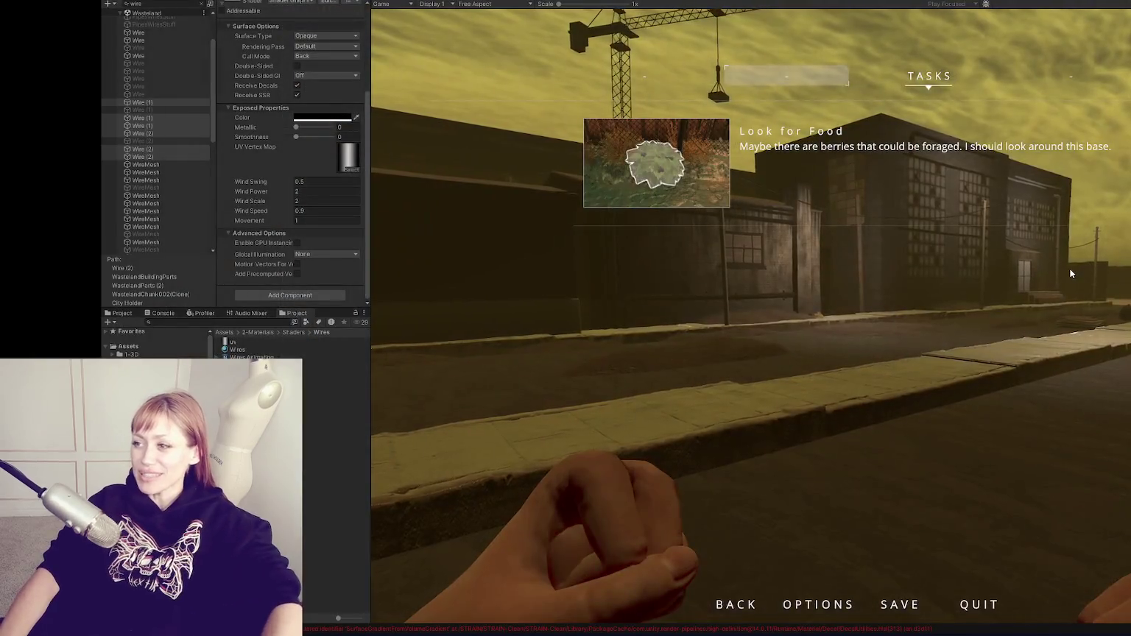
{"action": "key", "text": "Escape"}
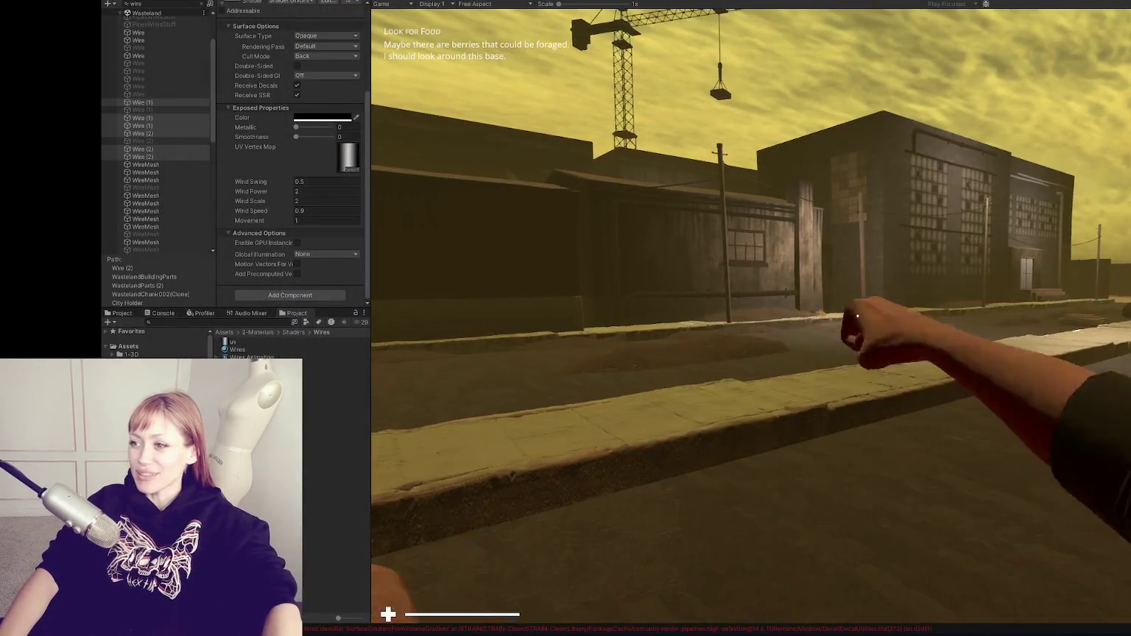
Walk forward along the brick factory, then step back to view the street and crane-topped warehouse
{"action": "key", "text": "w"}
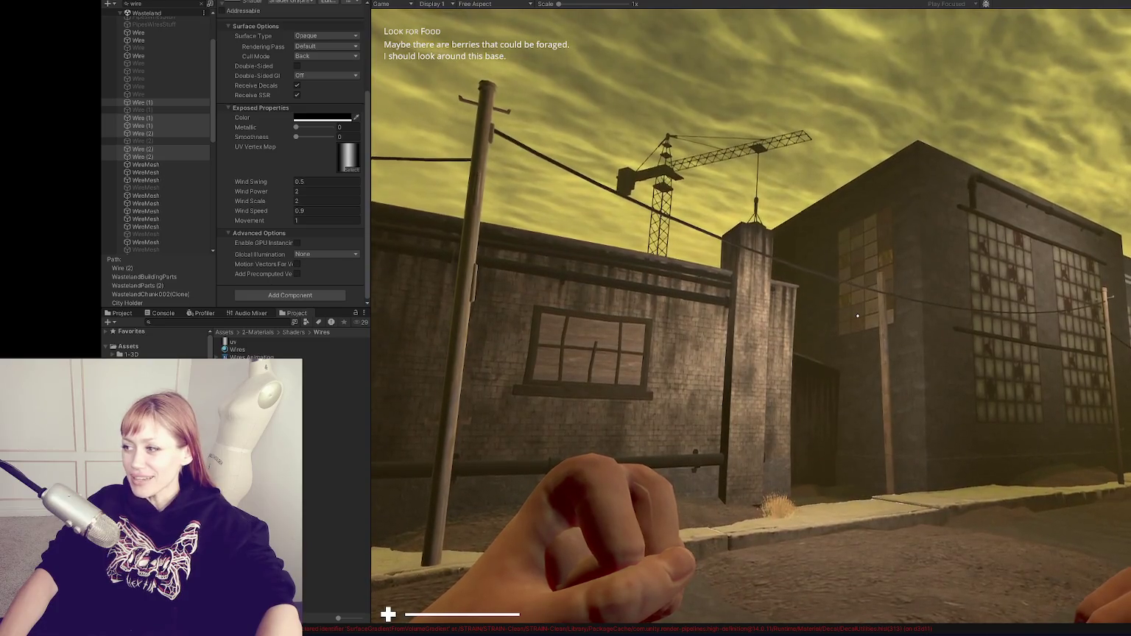
{"action": "key", "text": "w"}
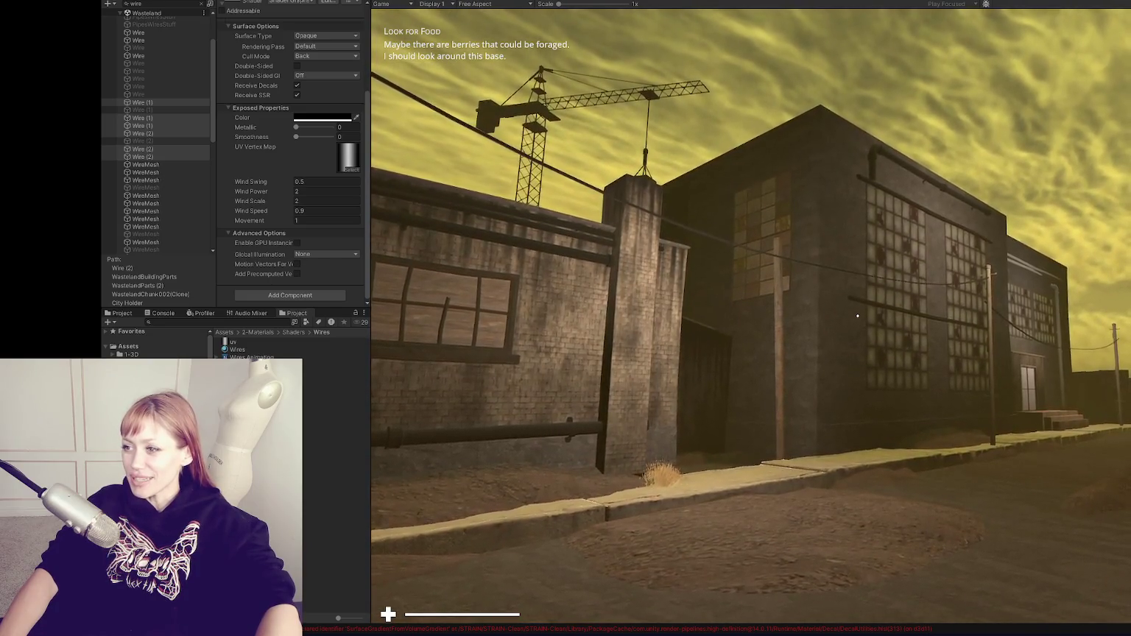
{"action": "key", "text": "s"}
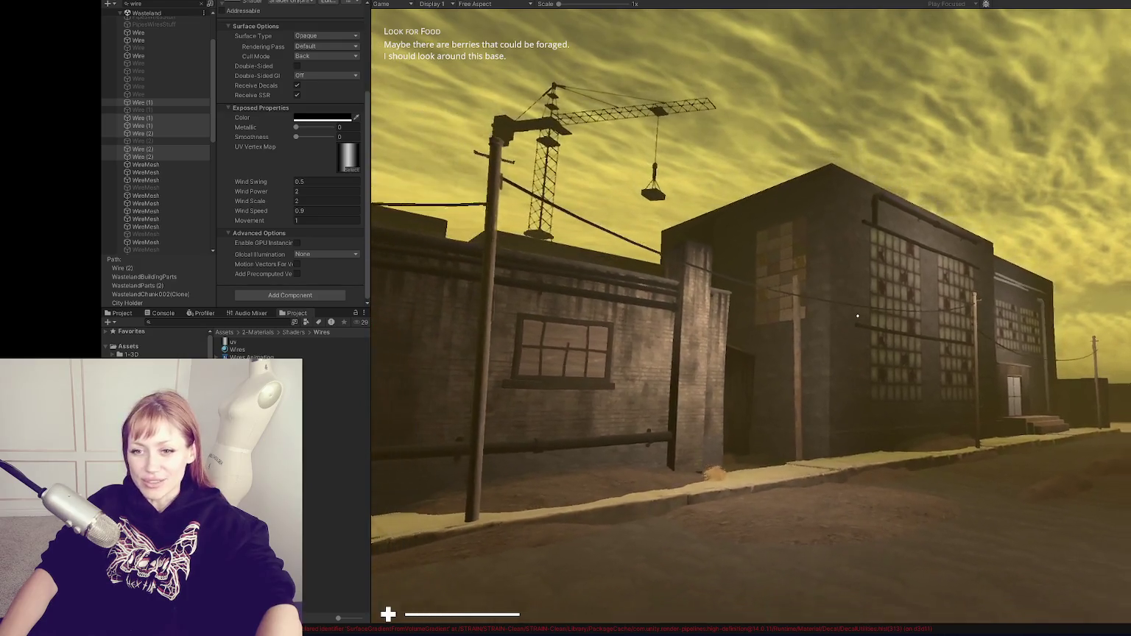